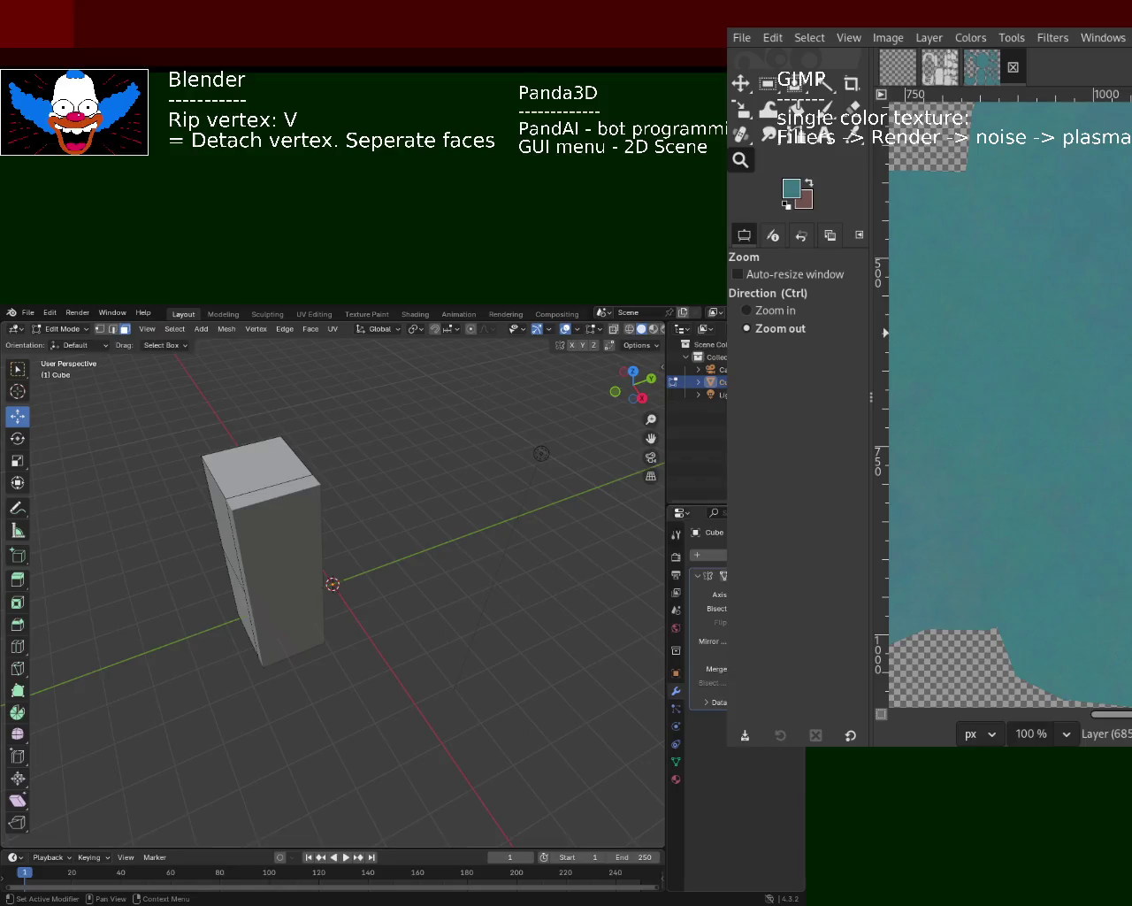
key(ctrl+shift+z)
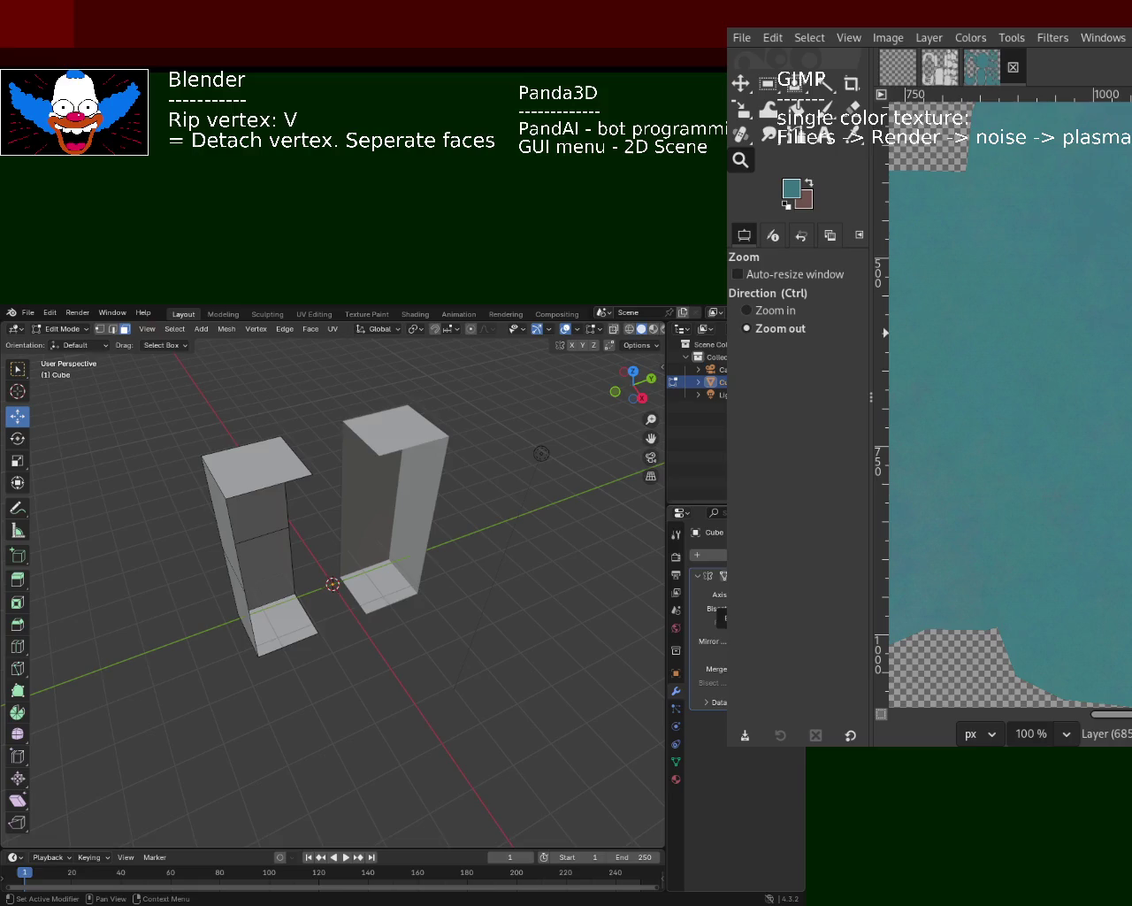
- Undo the mirrored split back to the whole cube, then delete the cube from the scene
key(ctrl+shift+z)
key(ctrl+z)
middle_drag(541, 453, 259, 525)
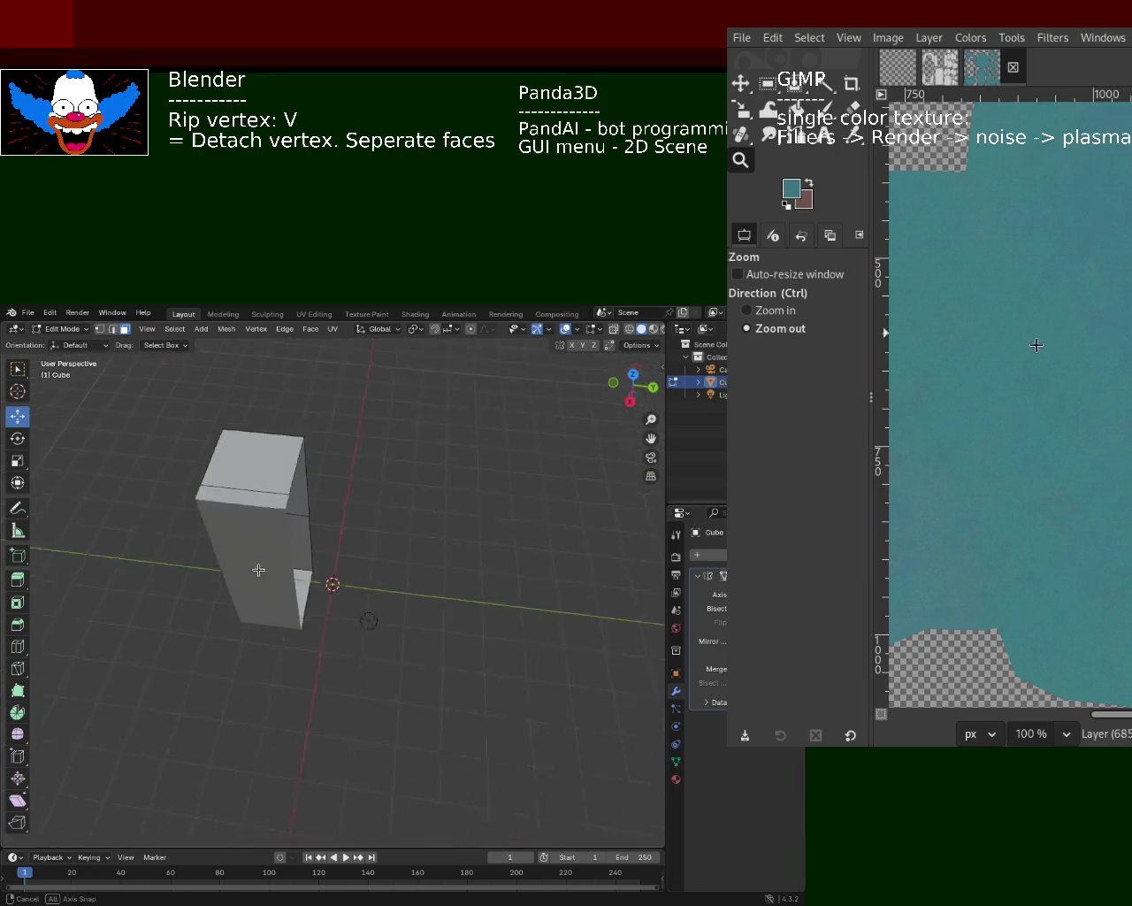
click(346, 585)
key(ctrl+z)
key(ctrl+z)
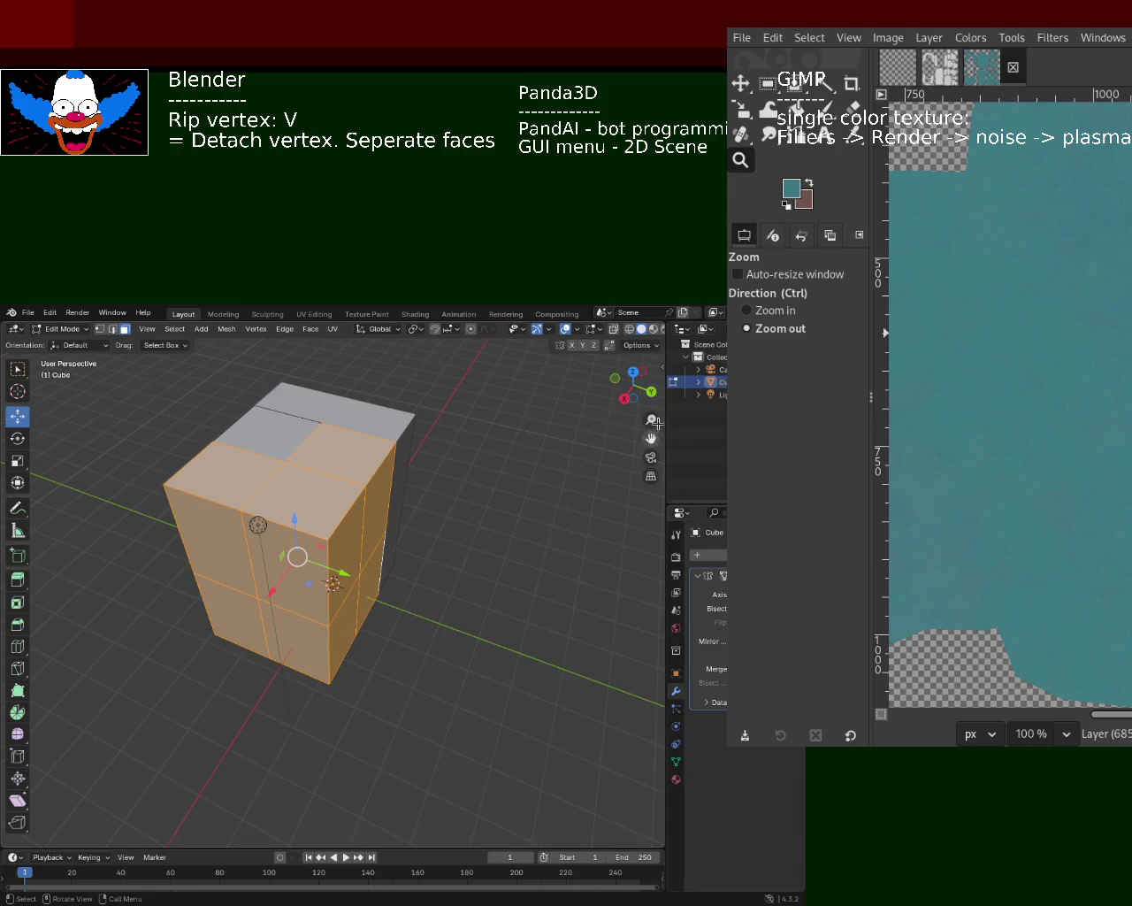
key(Delete)
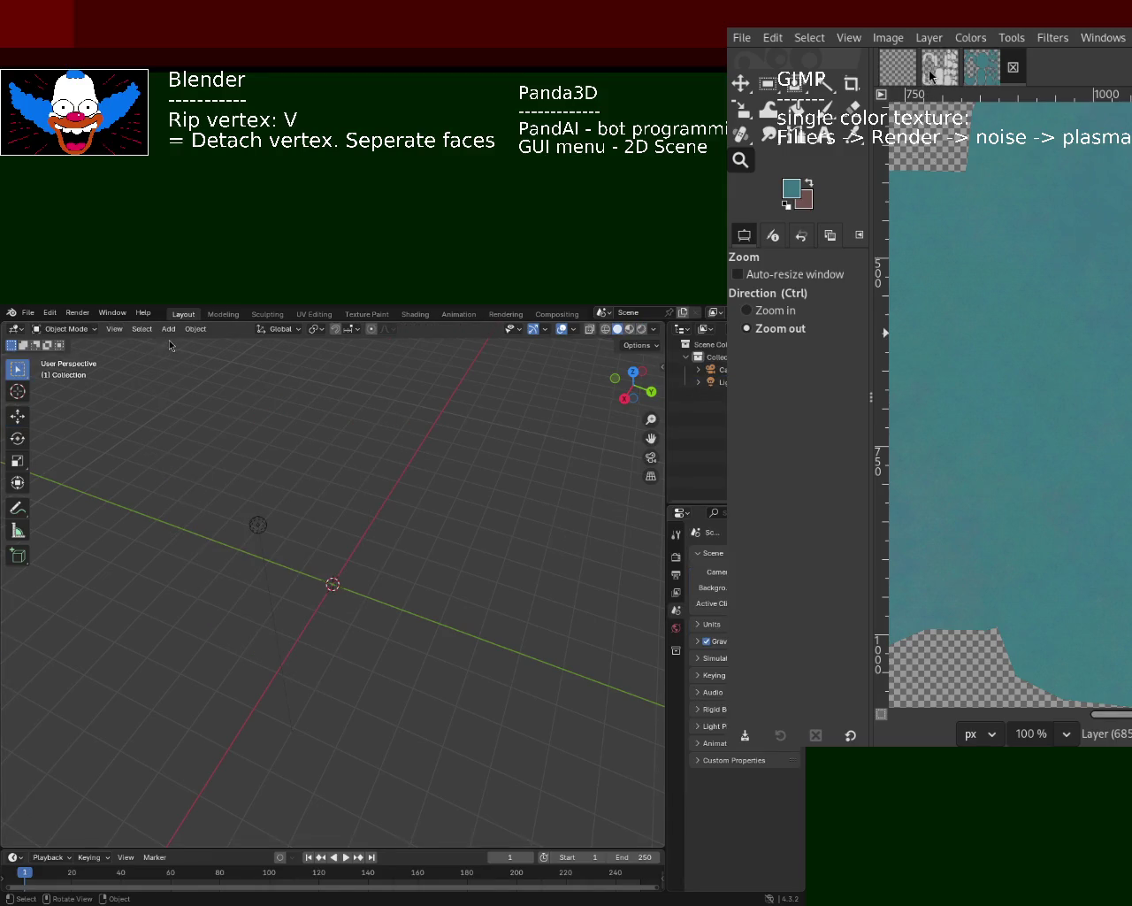
- Add a new cube mesh and subdivide it in Edit Mode
click(168, 329)
click(293, 354)
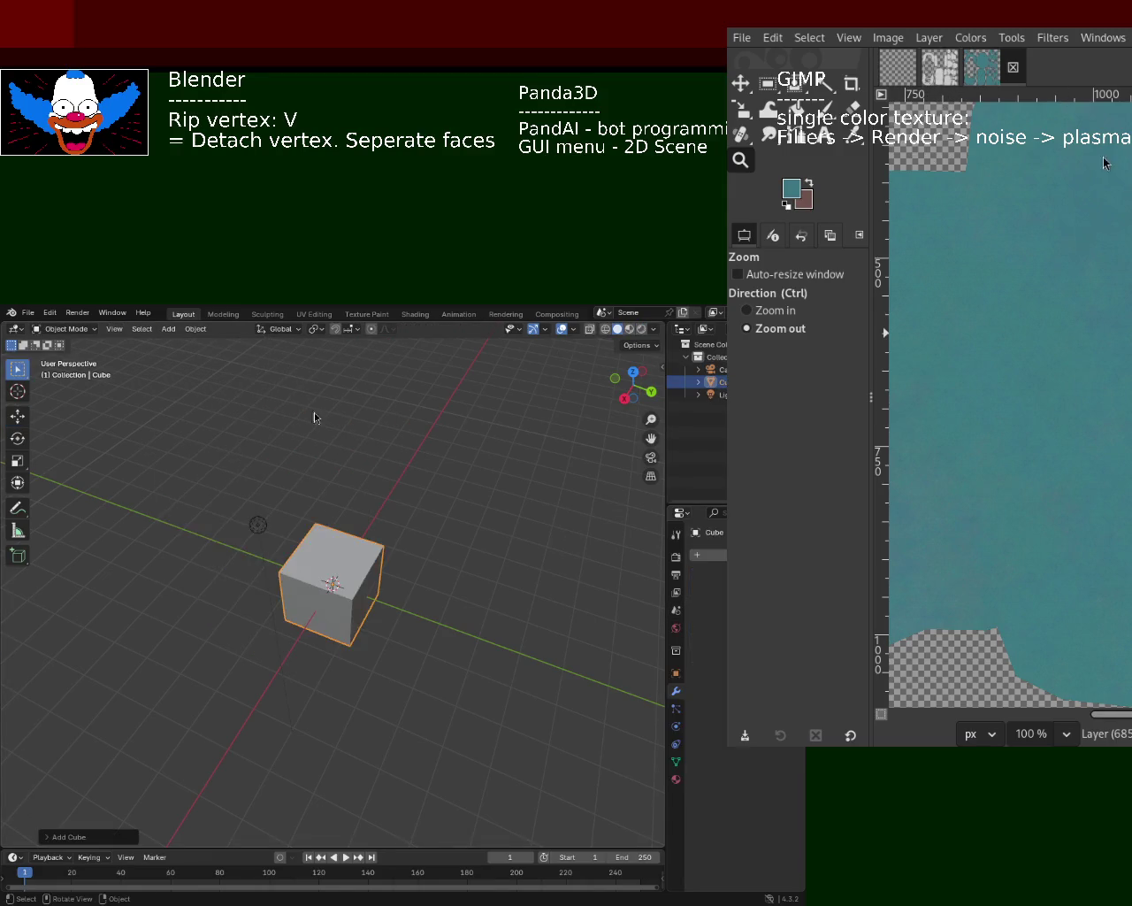
middle_drag(301, 531, 379, 546)
key(Tab)
right_click(361, 537)
click(363, 538)
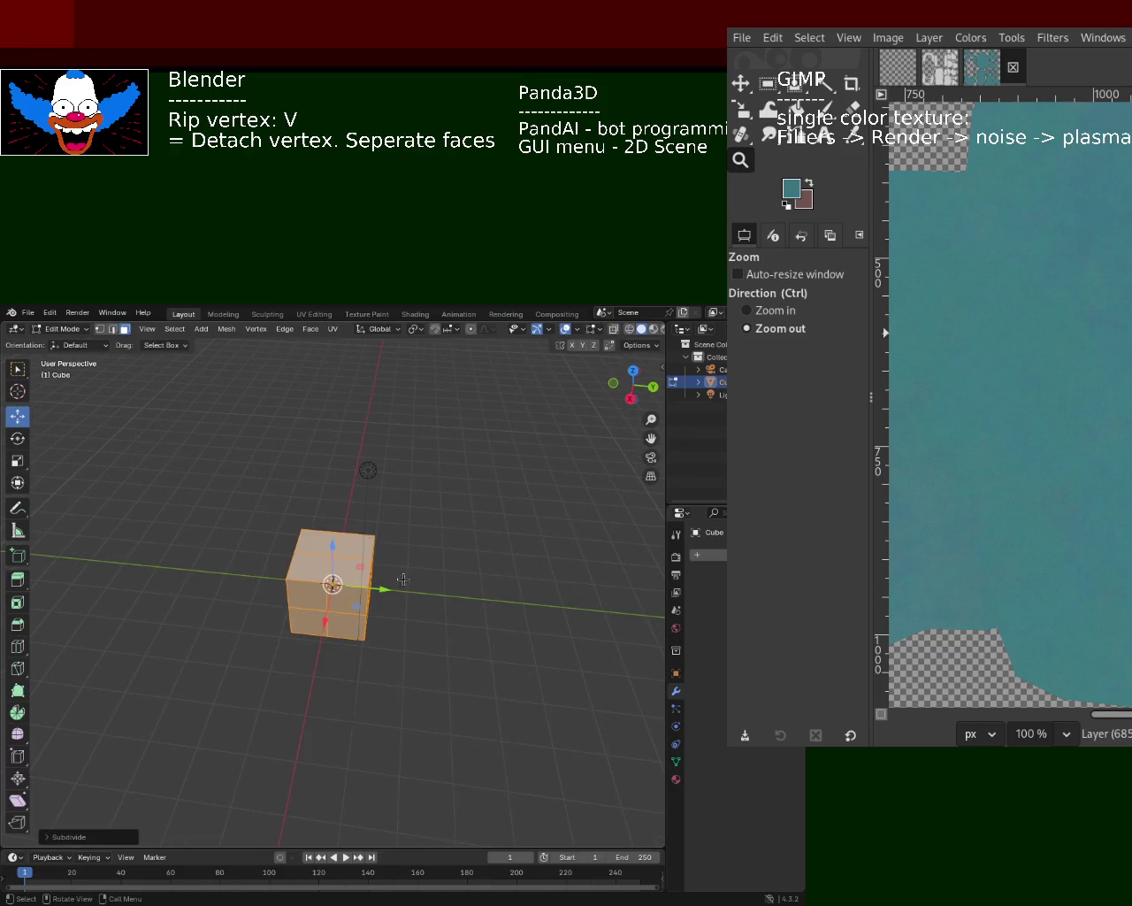
middle_drag(356, 605, 458, 601)
click(450, 598)
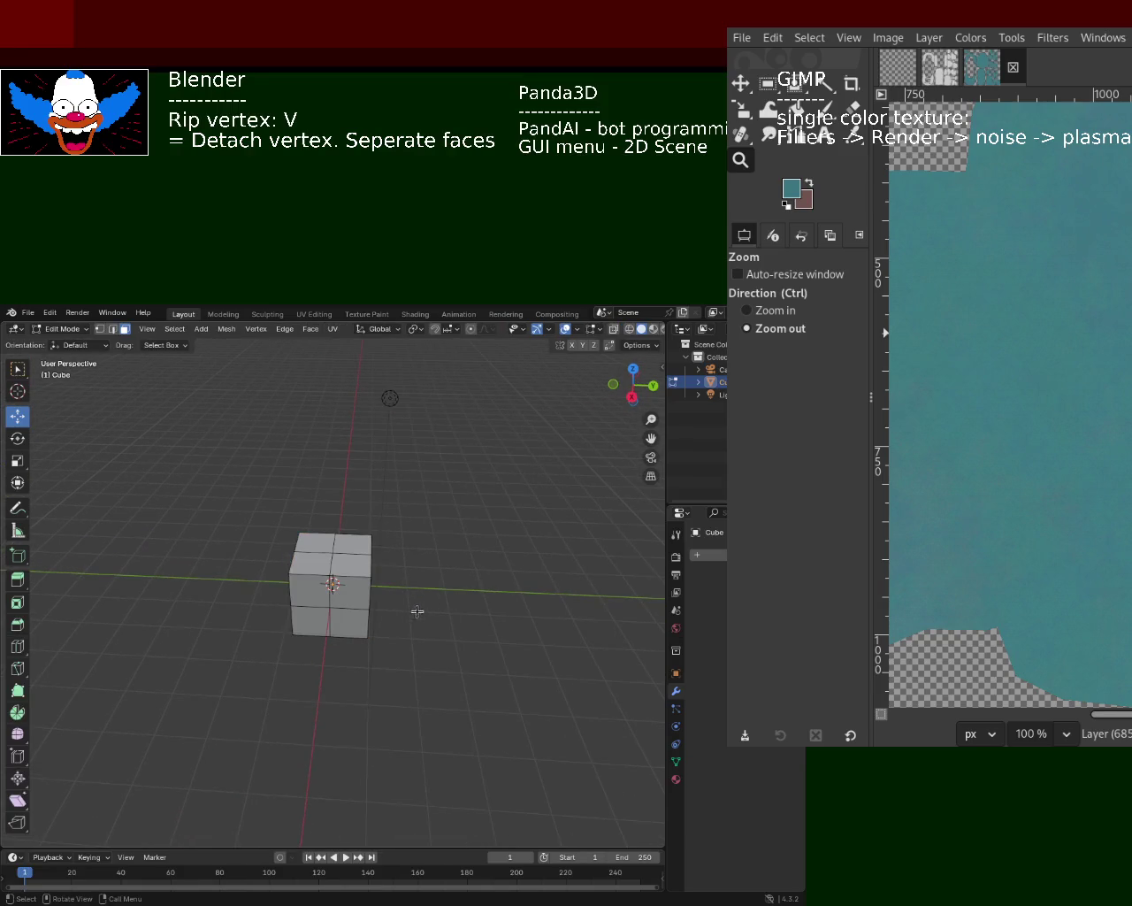
- Select the five faces in the cube's right-hand column
middle_drag(375, 607, 382, 534)
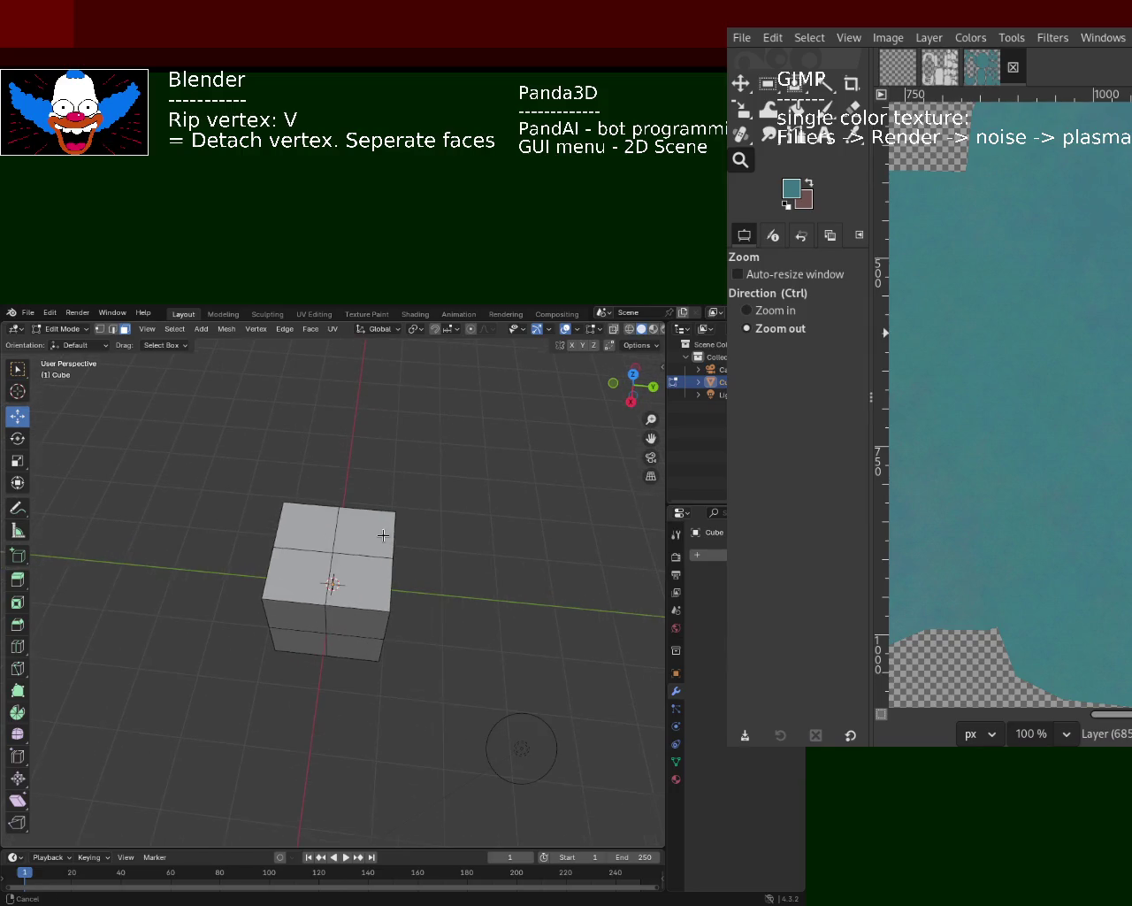
click(354, 530)
shift+click(362, 580)
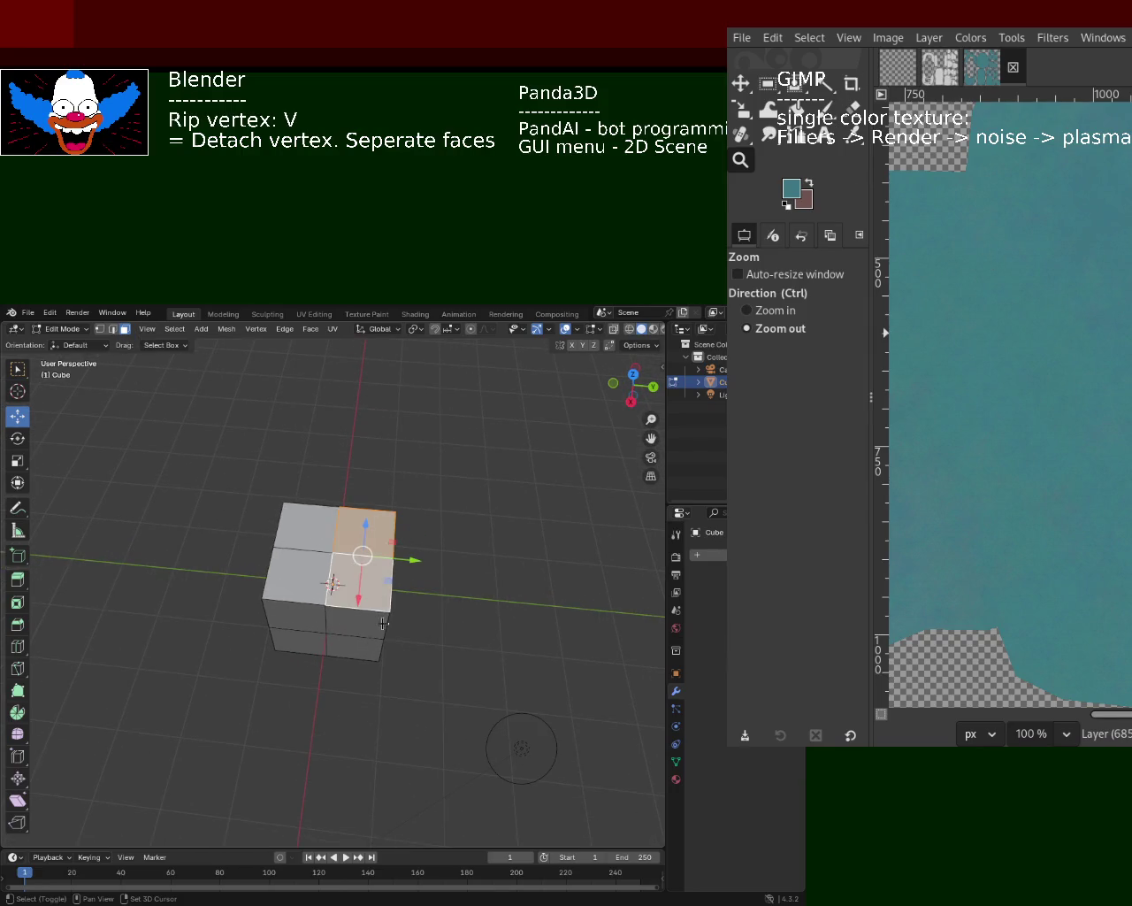
shift+click(358, 637)
mouse_move(358, 637)
middle_down()
mouse_move(359, 655)
mouse_move(305, 601)
middle_up()
mouse_move(376, 597)
middle_down()
mouse_move(326, 737)
mouse_move(344, 558)
middle_up()
shift+click(353, 571)
shift+click(369, 632)
mouse_move(308, 637)
middle_down()
mouse_move(376, 572)
mouse_move(319, 624)
mouse_move(368, 575)
mouse_move(162, 632)
mouse_move(268, 531)
mouse_move(362, 528)
middle_up()
- Delete the selected right-column faces, plus one more face, leaving an open half-box
key(x)
click(321, 588)
click(363, 531)
key(x)
click(314, 593)
mouse_move(314, 594)
middle_down()
mouse_move(327, 560)
mouse_move(348, 561)
middle_up()
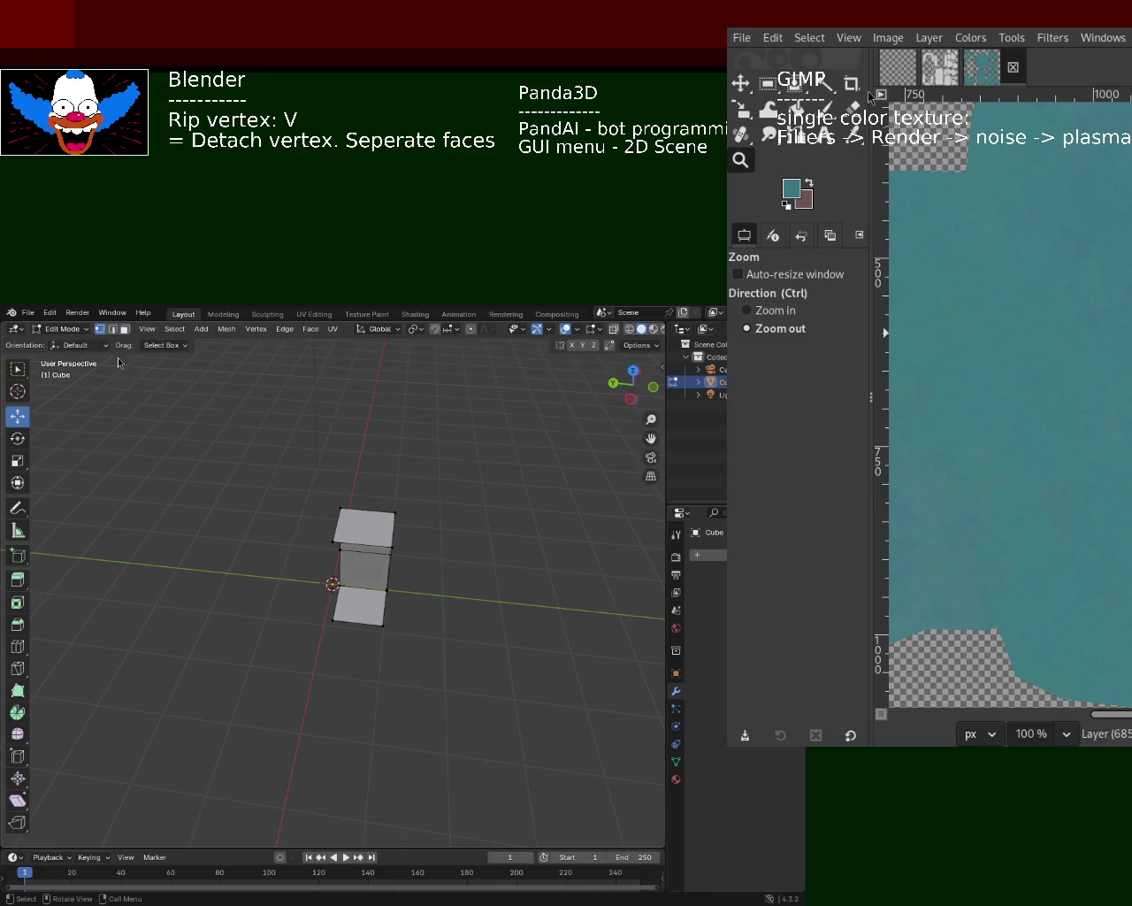
middle_drag(399, 657, 419, 611)
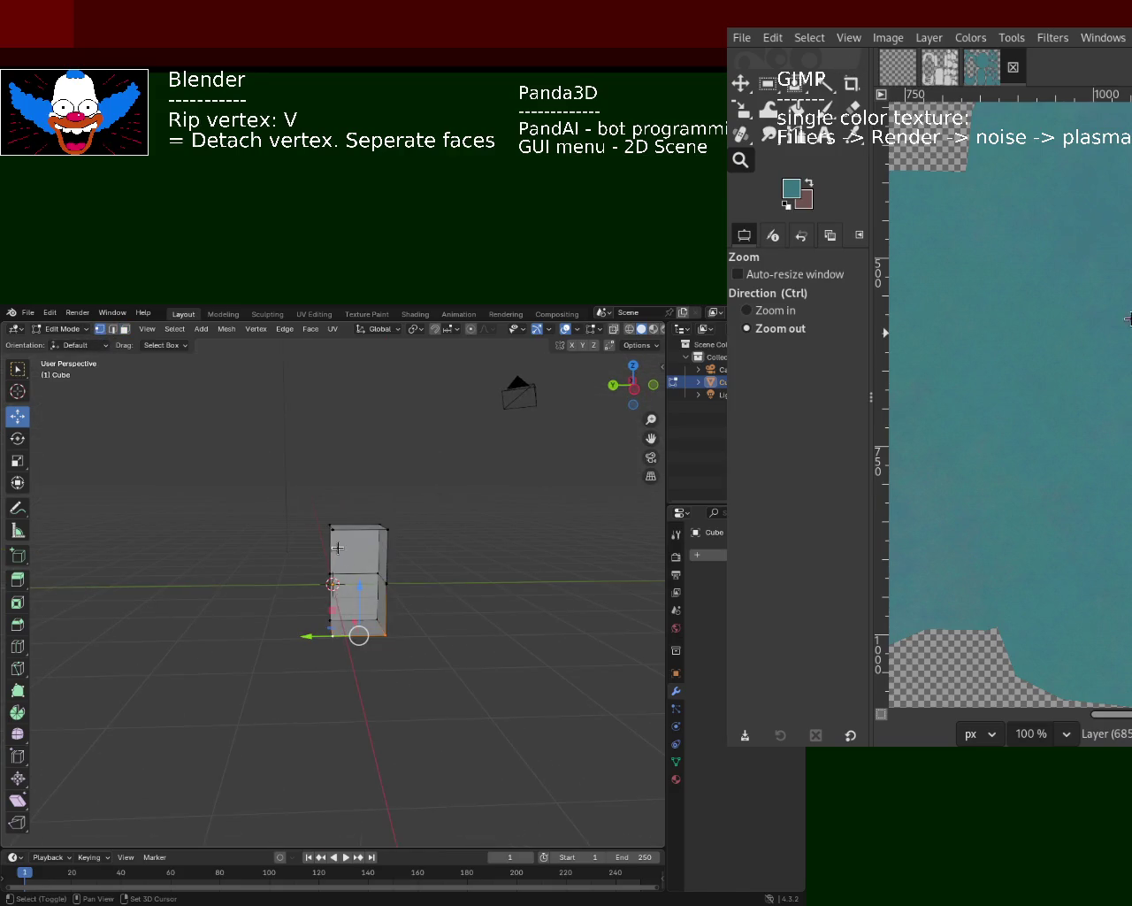
mouse_move(373, 588)
middle_down()
mouse_move(389, 662)
mouse_move(369, 612)
mouse_move(314, 574)
middle_up()
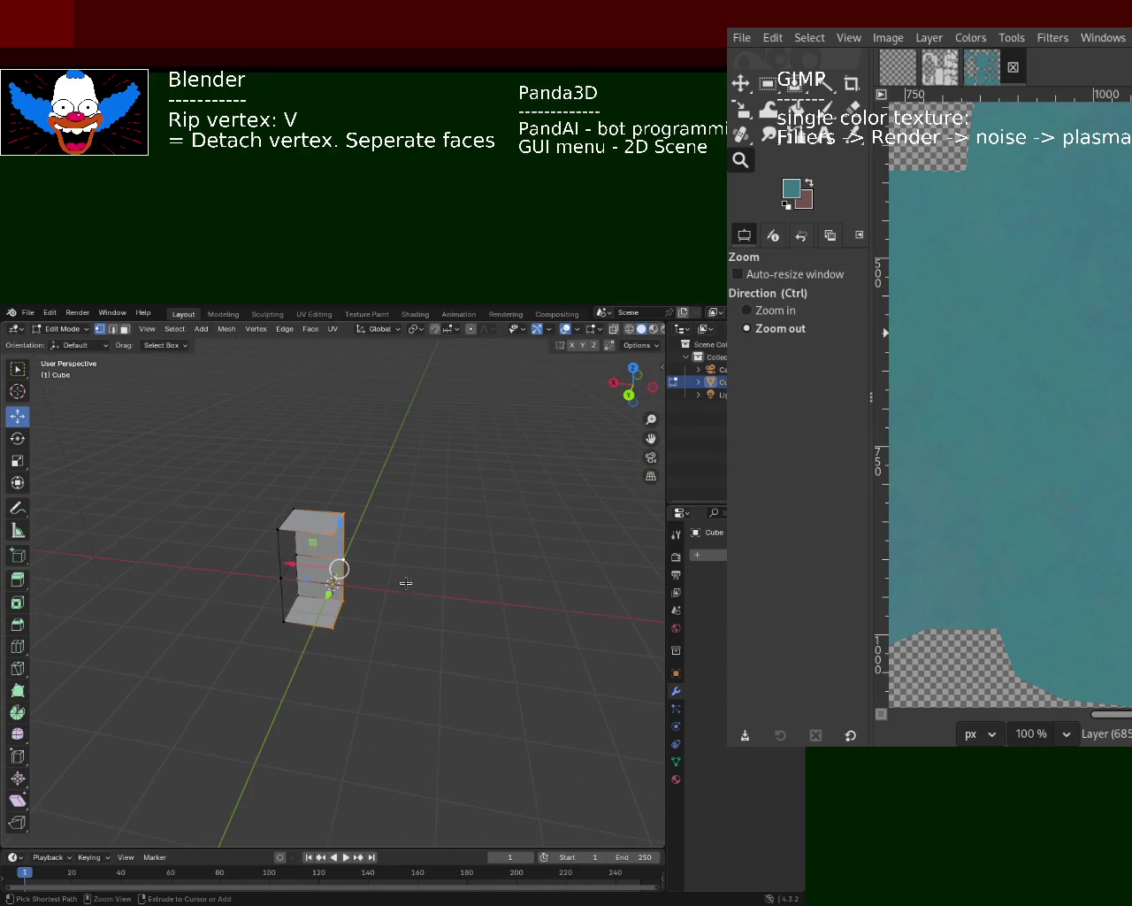
mouse_move(421, 589)
middle_down()
mouse_move(445, 574)
mouse_move(454, 589)
mouse_move(296, 550)
mouse_move(304, 518)
mouse_move(413, 611)
mouse_move(543, 584)
middle_up()
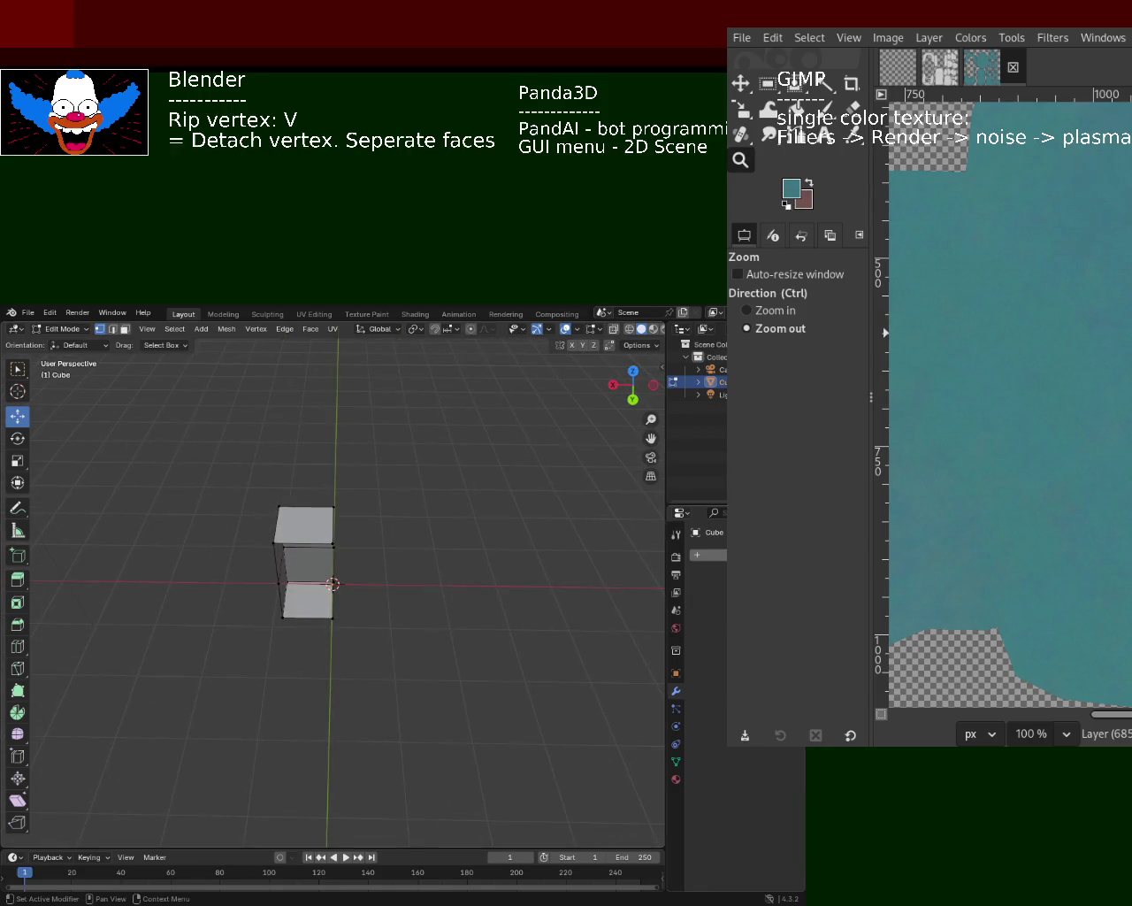
- Search the modifier list and add a Mirror modifier to the half-box
click(708, 555)
click(703, 551)
text(m)
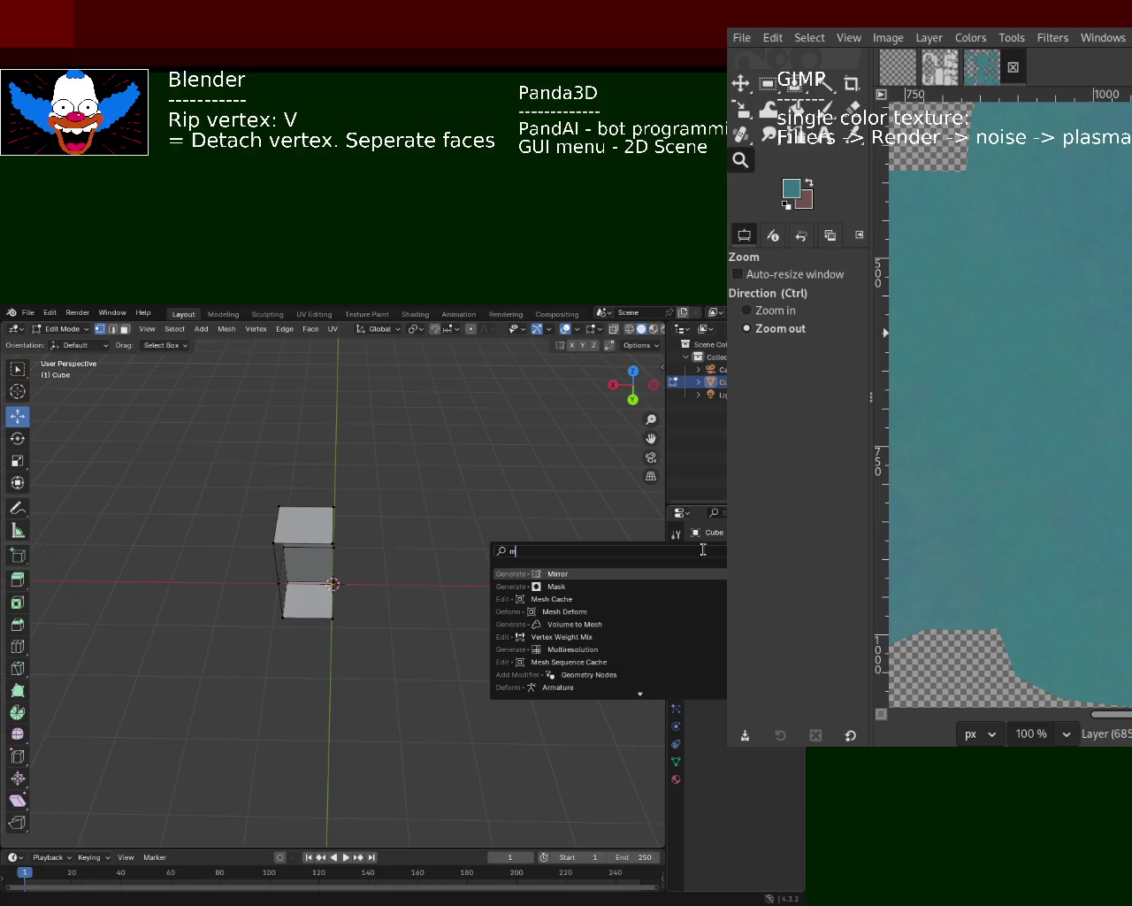
click(696, 572)
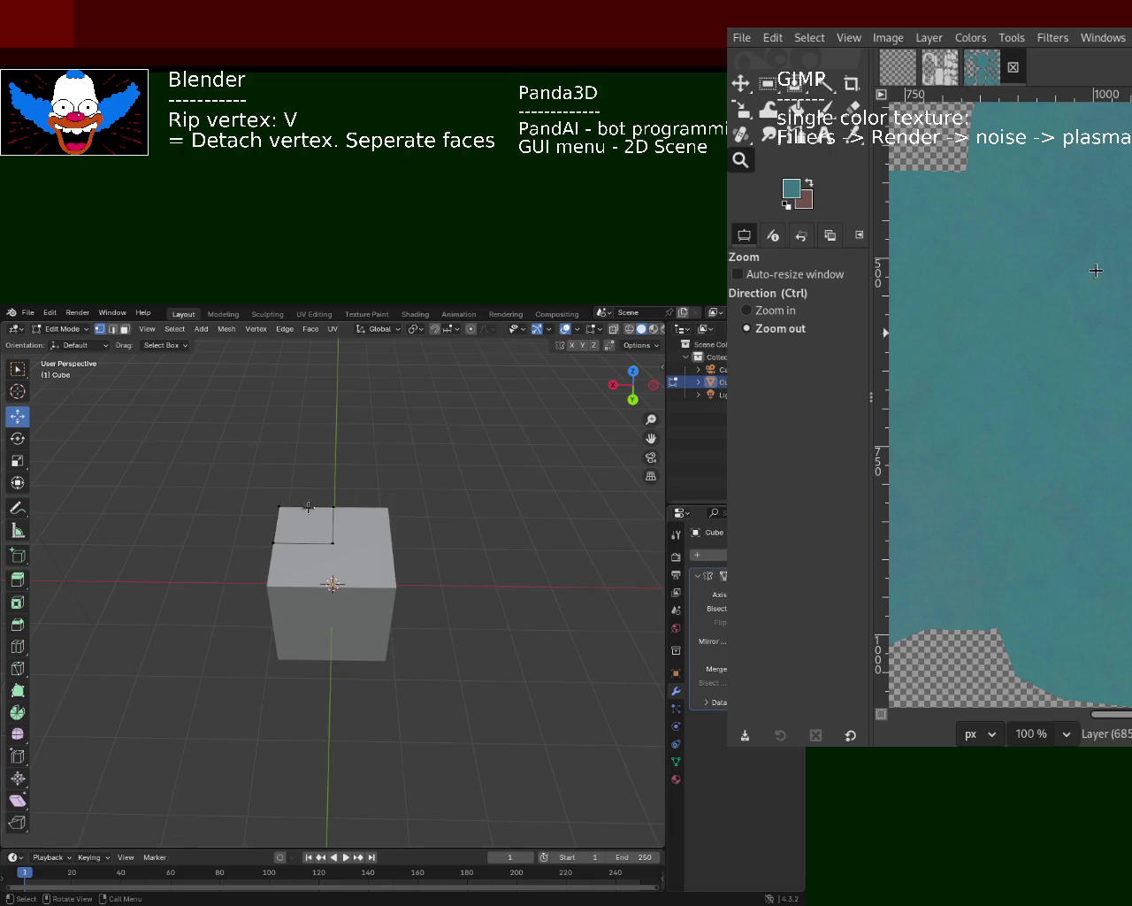
middle_drag(328, 511, 344, 548)
- Select the whole mirrored mesh and subdivide it
mouse_move(446, 568)
middle_down()
mouse_move(383, 538)
mouse_move(371, 619)
middle_up()
key(g)
key(z)
key(Escape)
key(a)
right_click(373, 616)
click(368, 583)
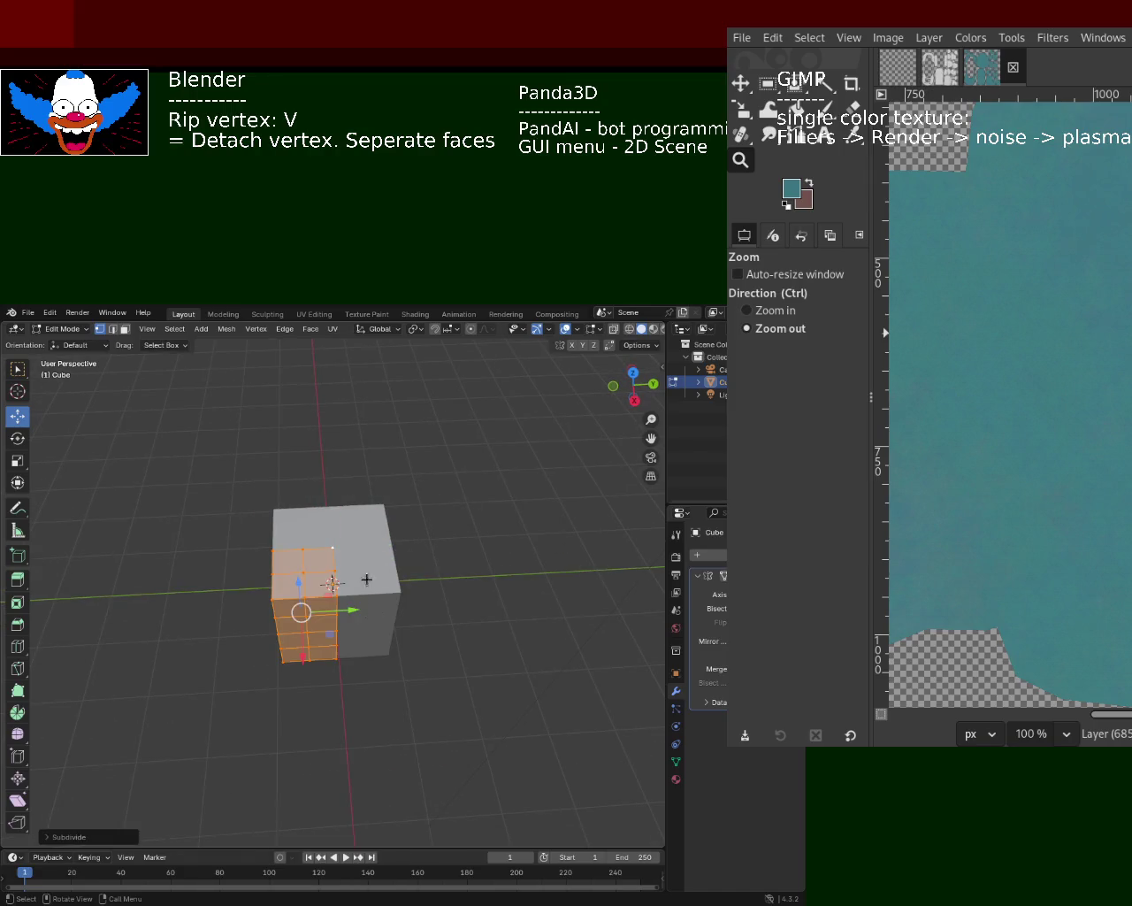
- Raise the top face into a low dome and adjust its top vertex
click(125, 330)
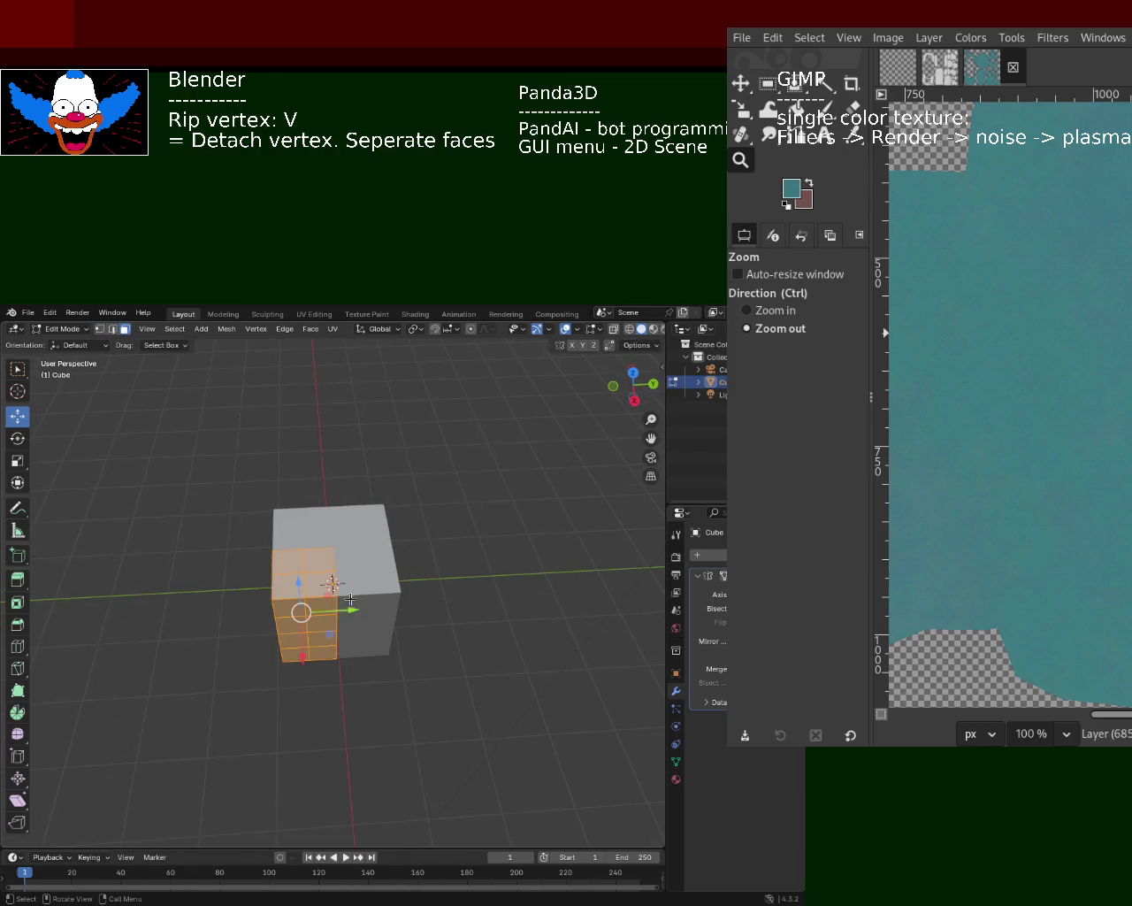
click(324, 563)
drag(314, 525, 315, 424)
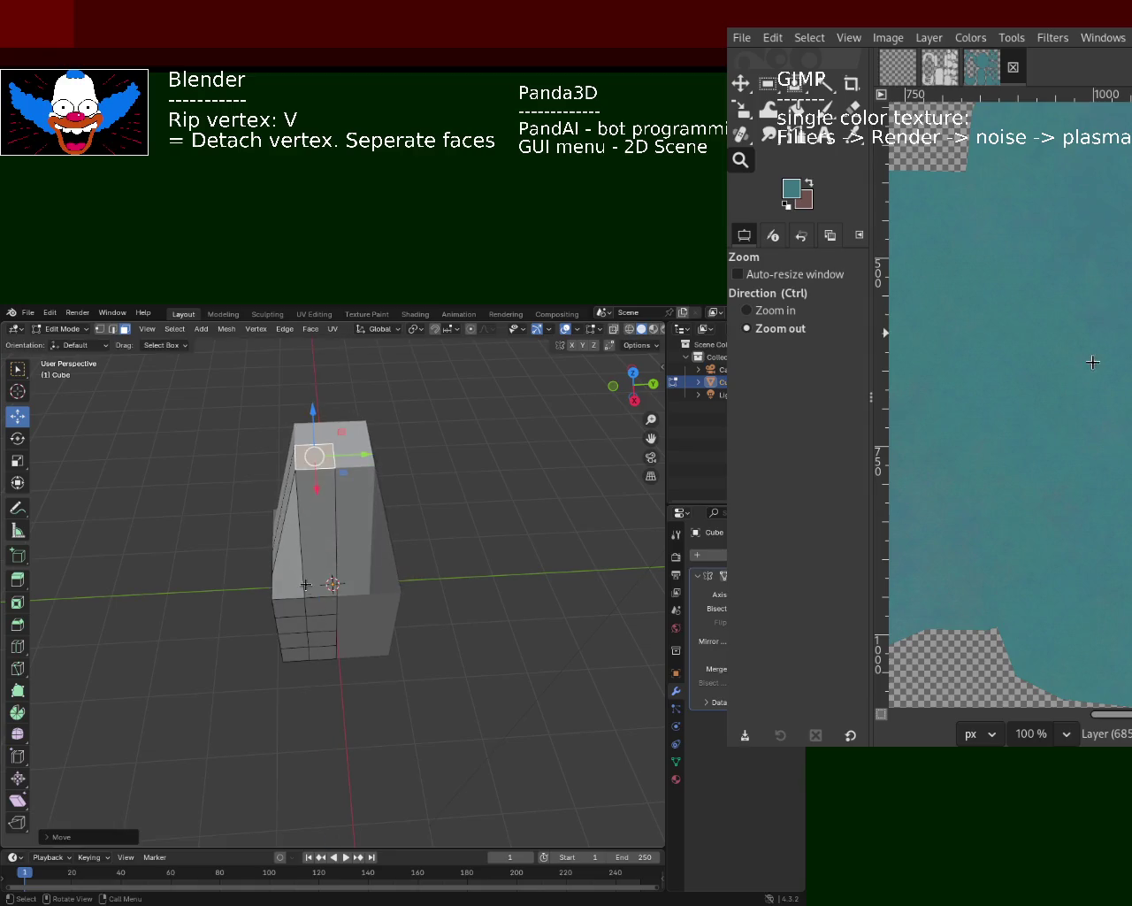
middle_drag(316, 425, 341, 521)
drag(344, 408, 325, 495)
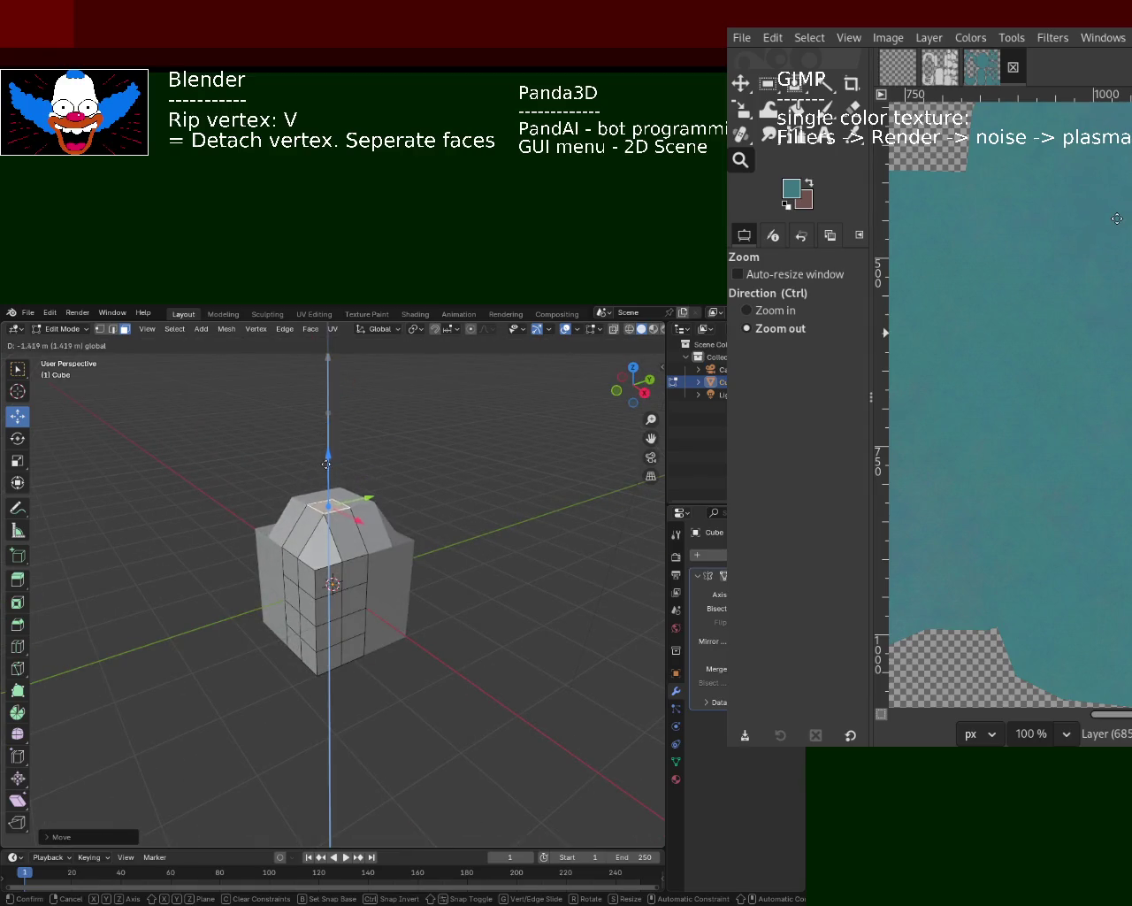
click(325, 562)
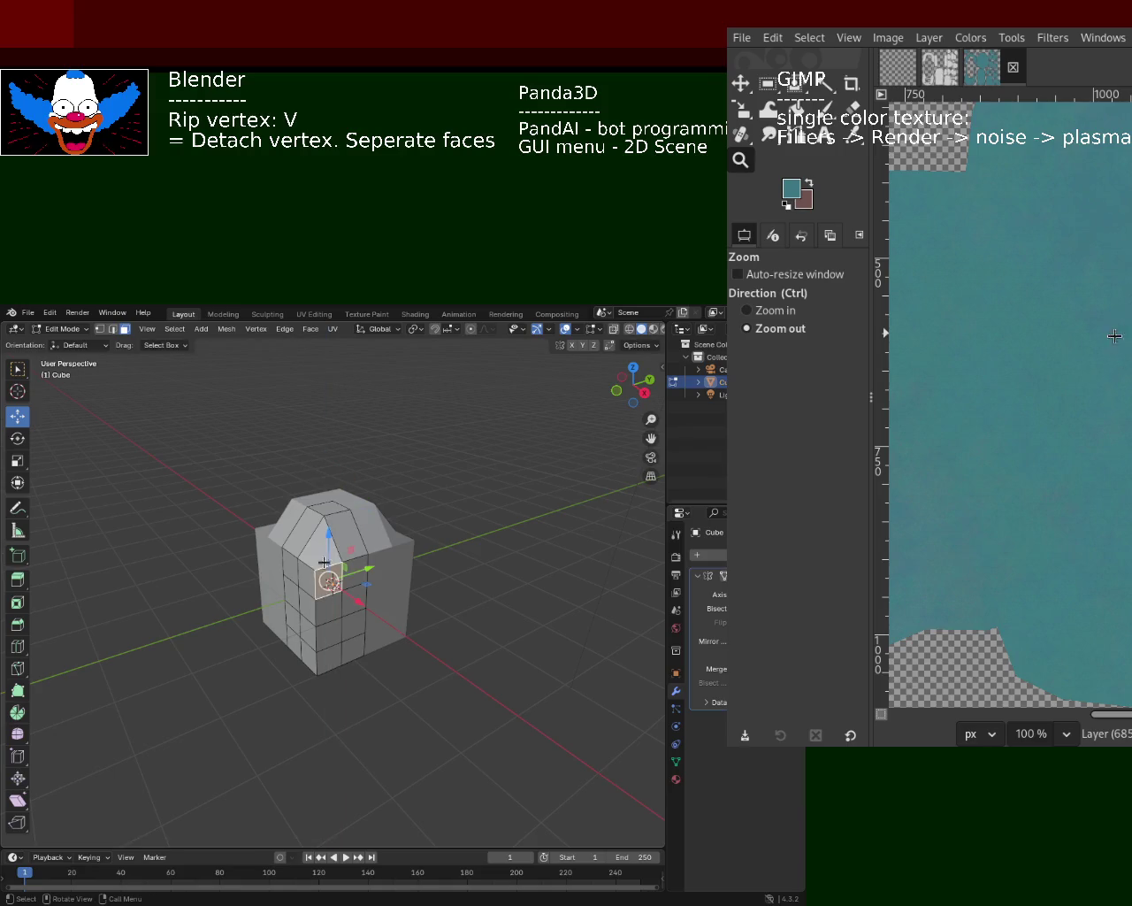
click(99, 329)
click(326, 514)
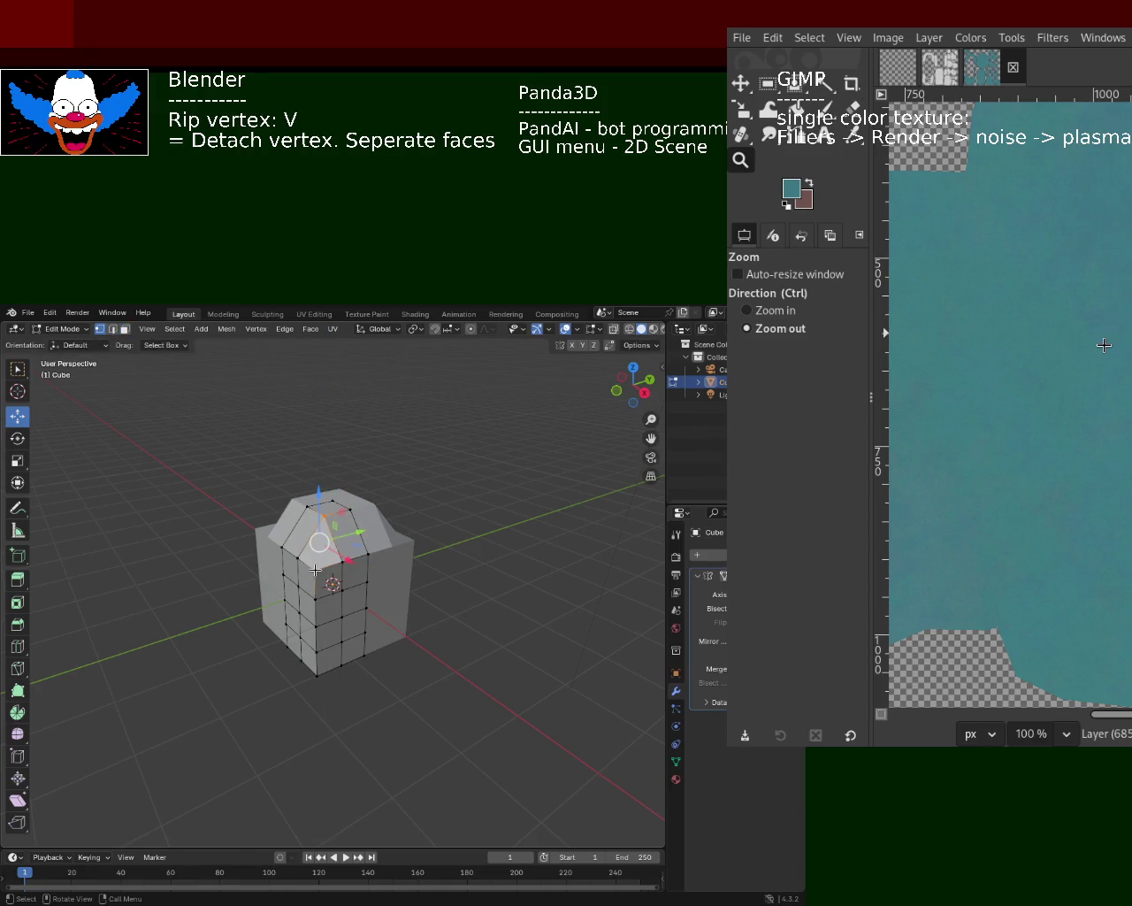
key(v)
click(124, 329)
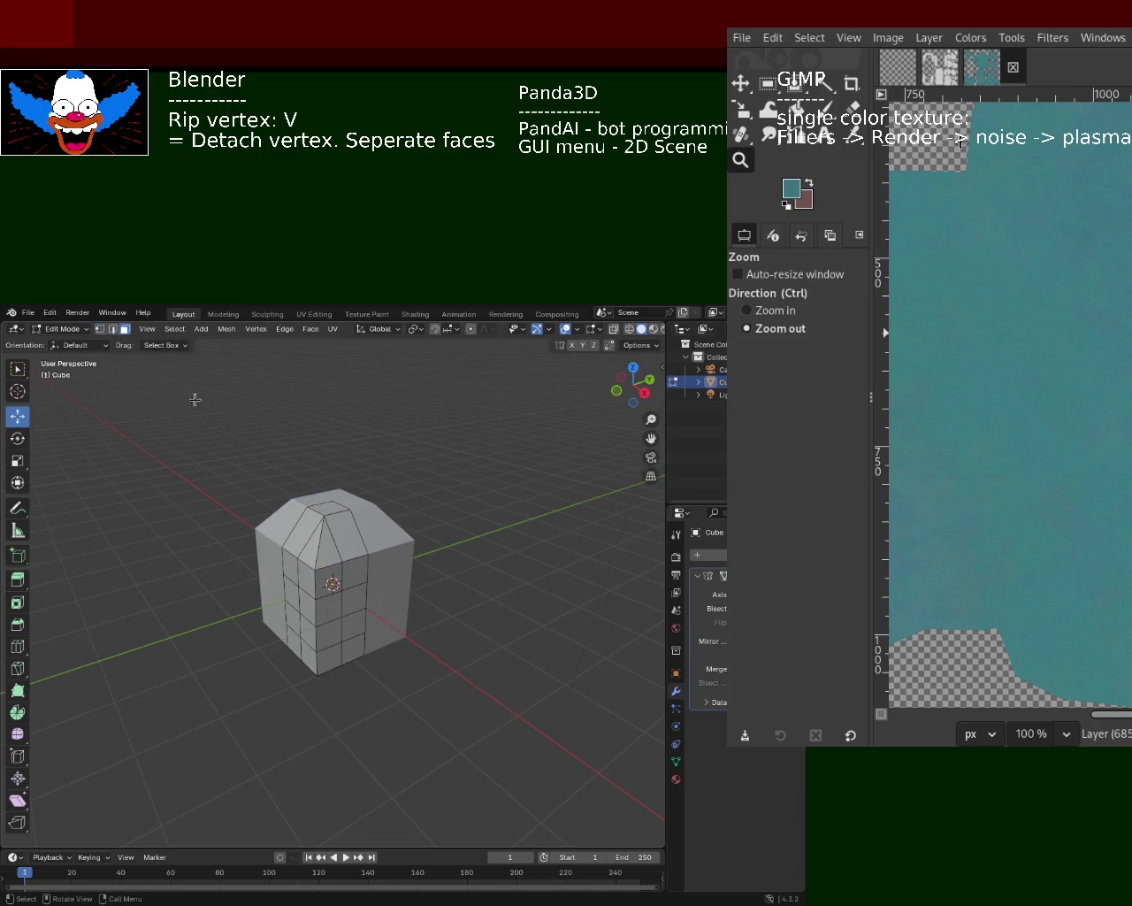
click(354, 649)
- Select the column's bottom faces, cancelling an attempted outward scale
shift+click(294, 643)
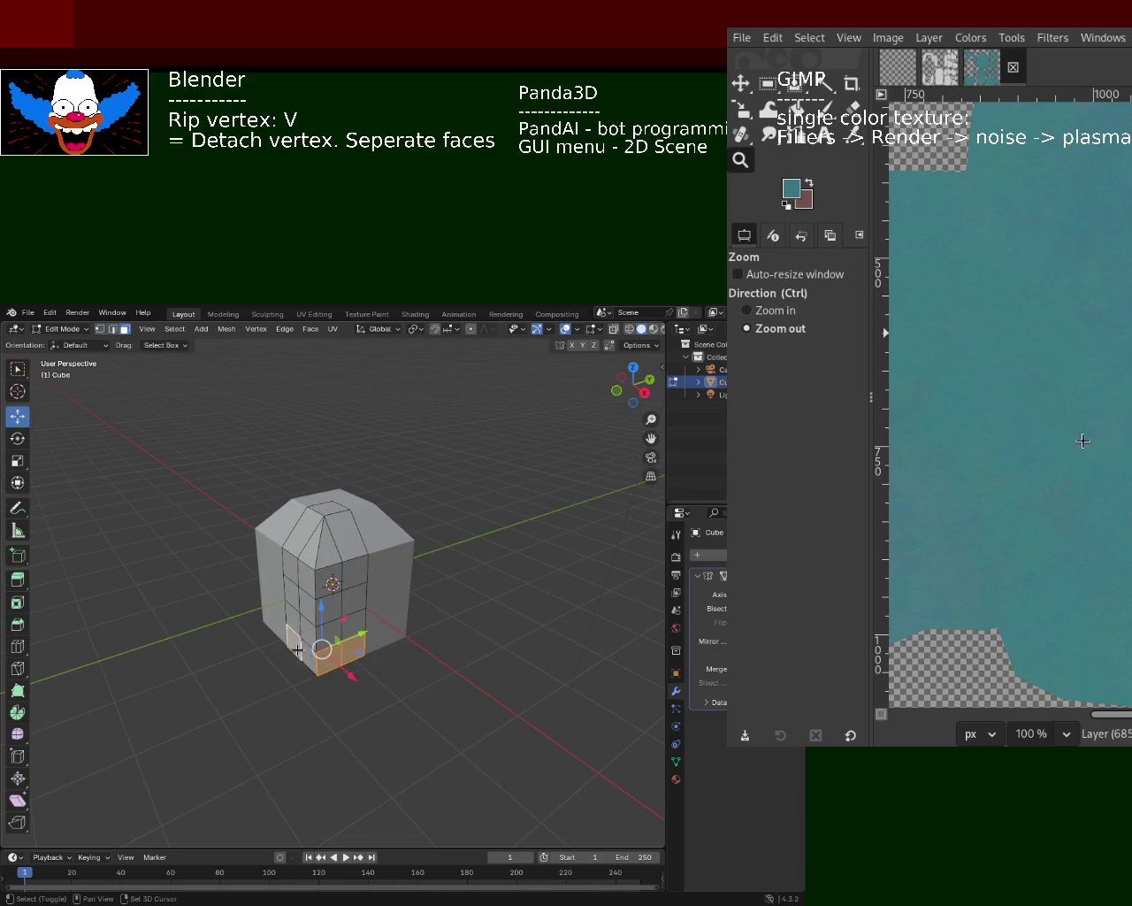
shift+click(320, 661)
shift+click(339, 674)
key(s)
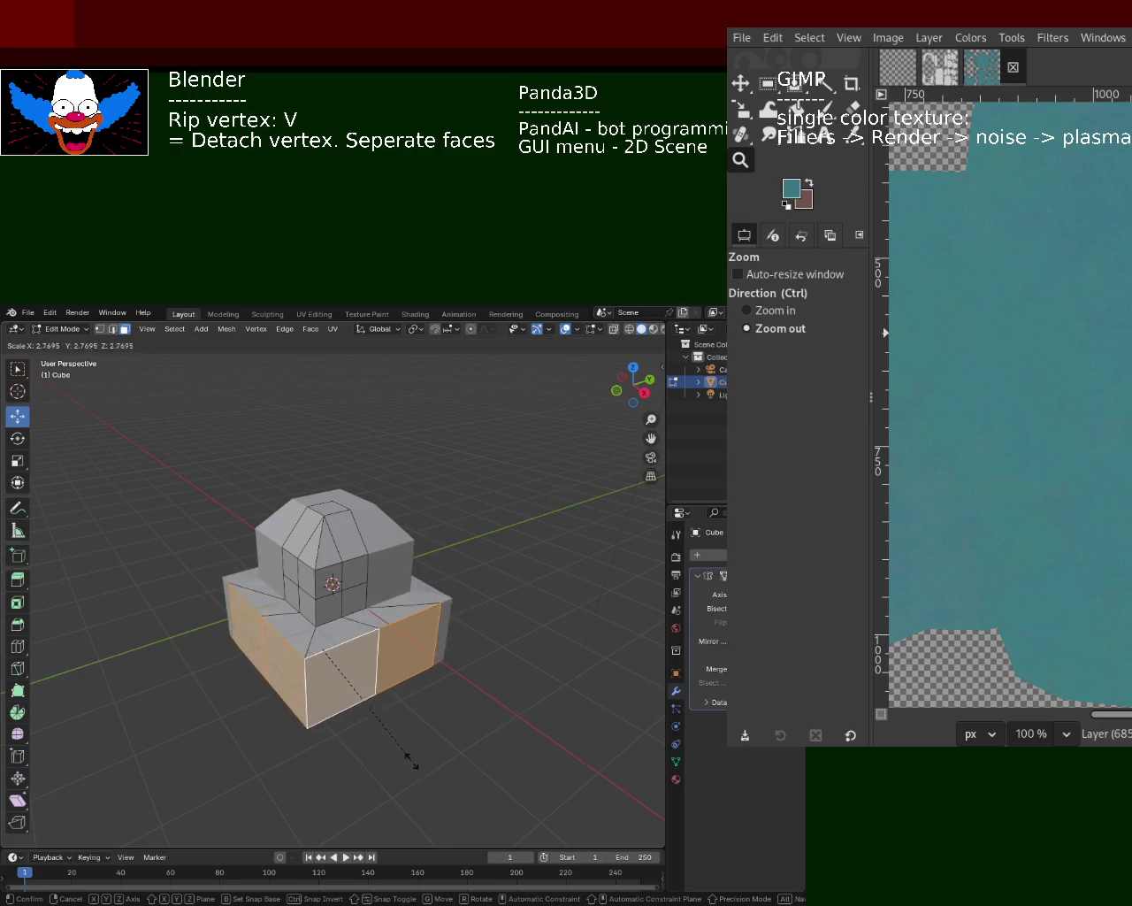
right_click(396, 733)
mouse_move(387, 720)
middle_down()
mouse_move(317, 655)
mouse_move(385, 669)
middle_up()
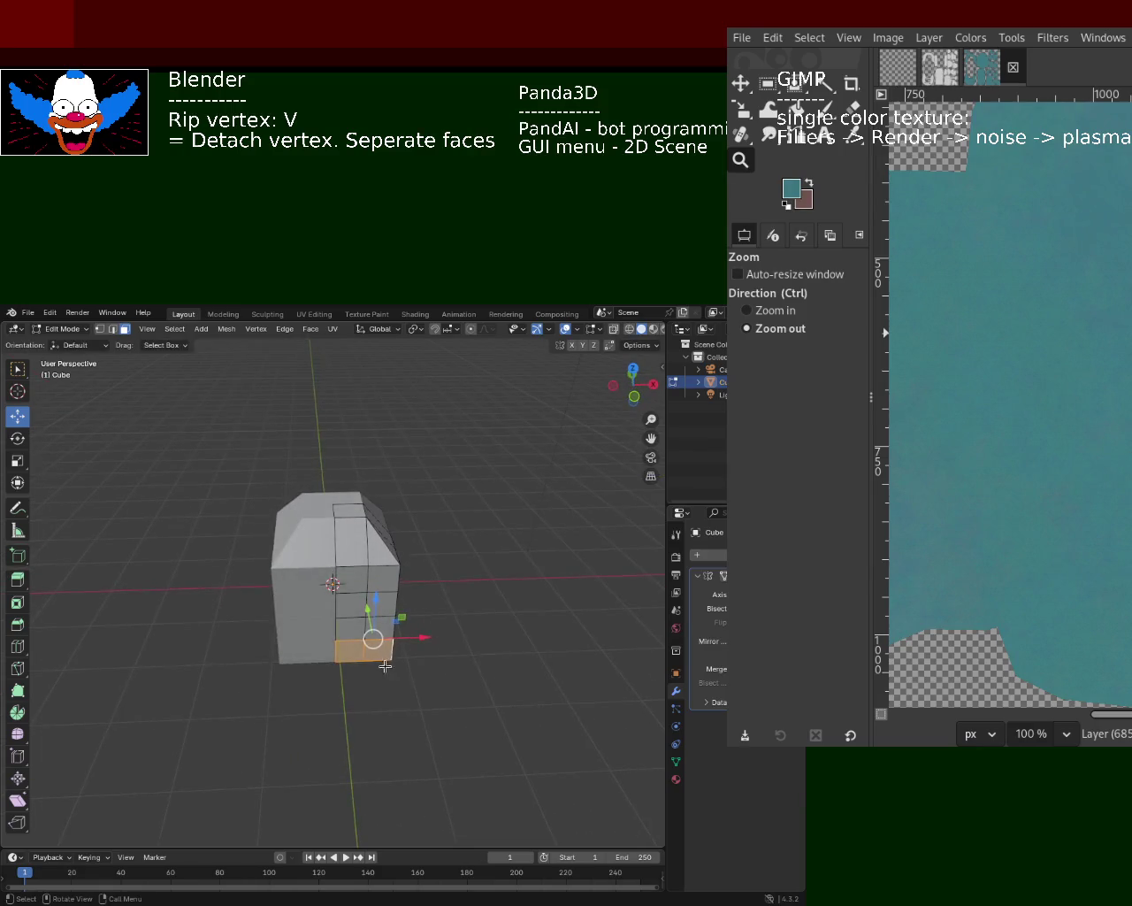
shift+click(384, 664)
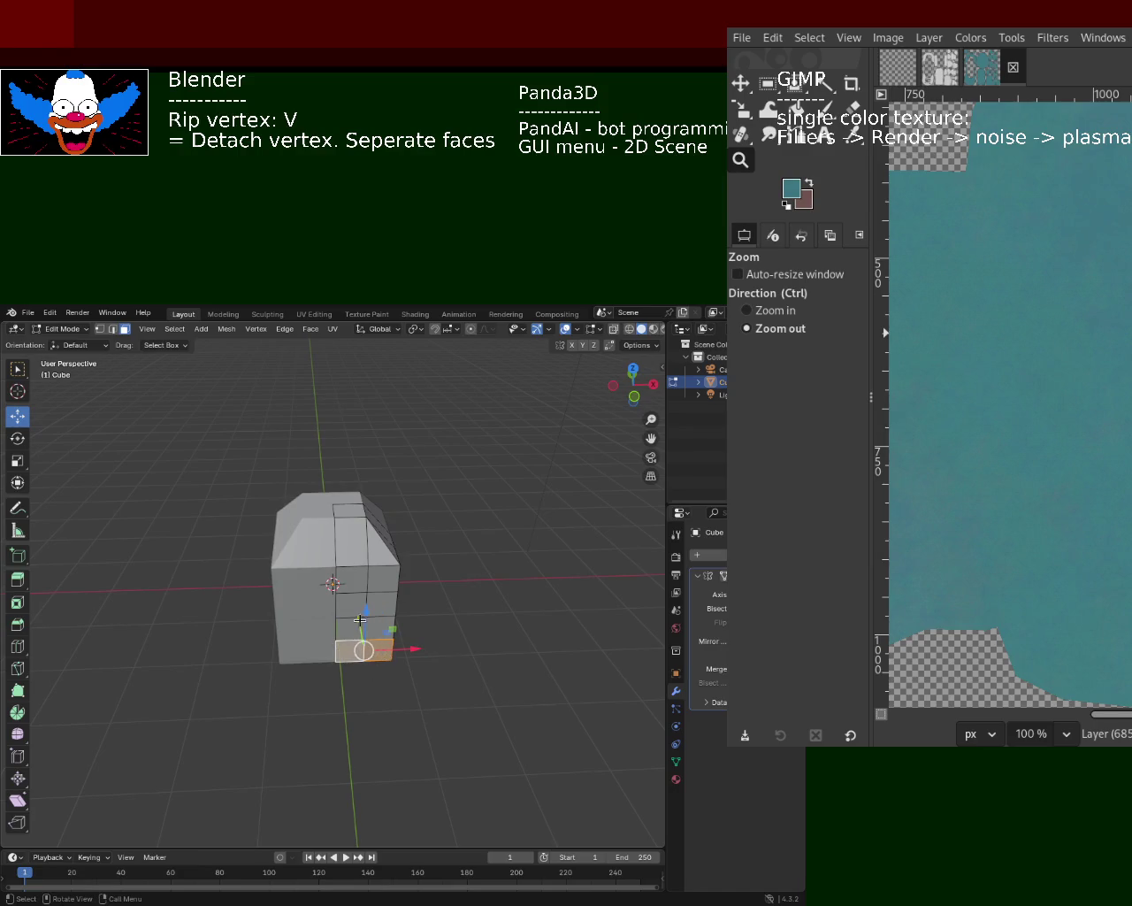
middle_drag(444, 634, 374, 641)
- Try extruding the bottom-front face, cancel the attempts, and select the lower-left face instead
key(e)
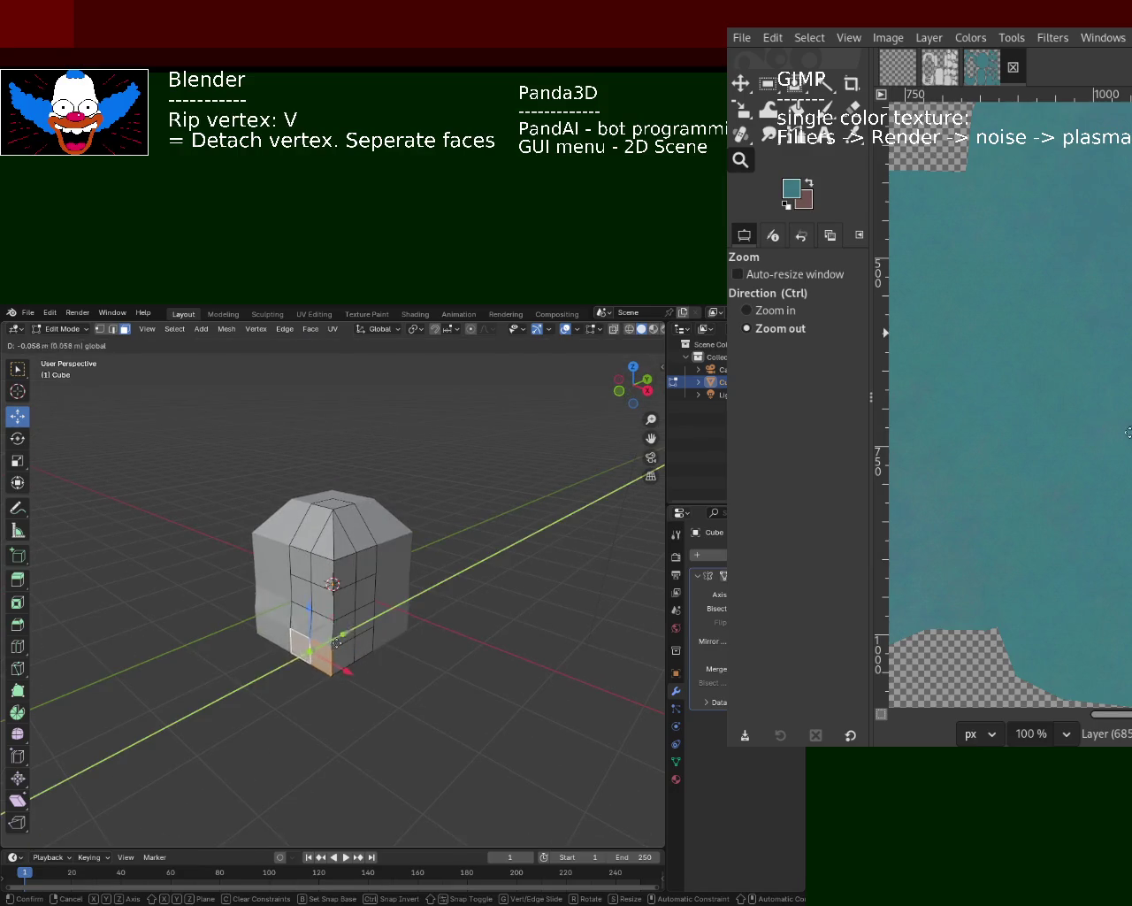
right_click(384, 665)
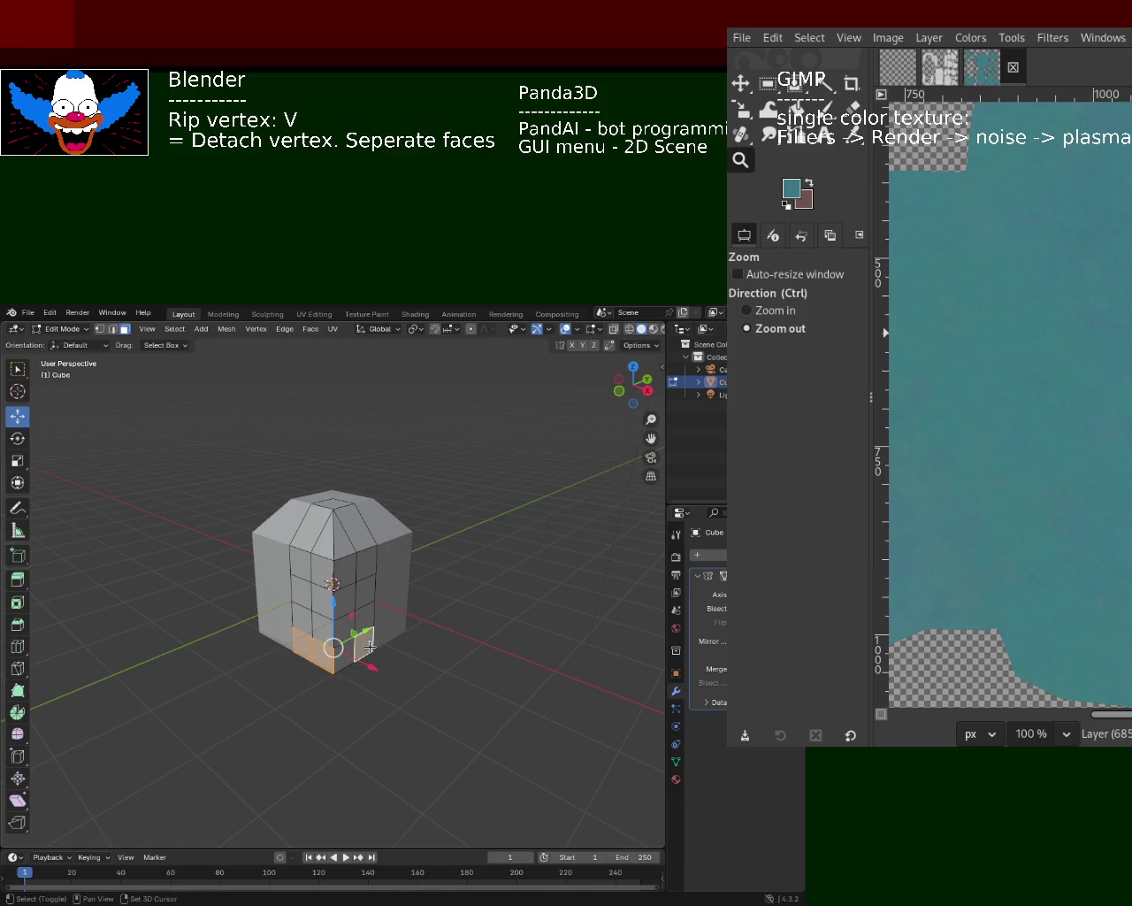
key(e)
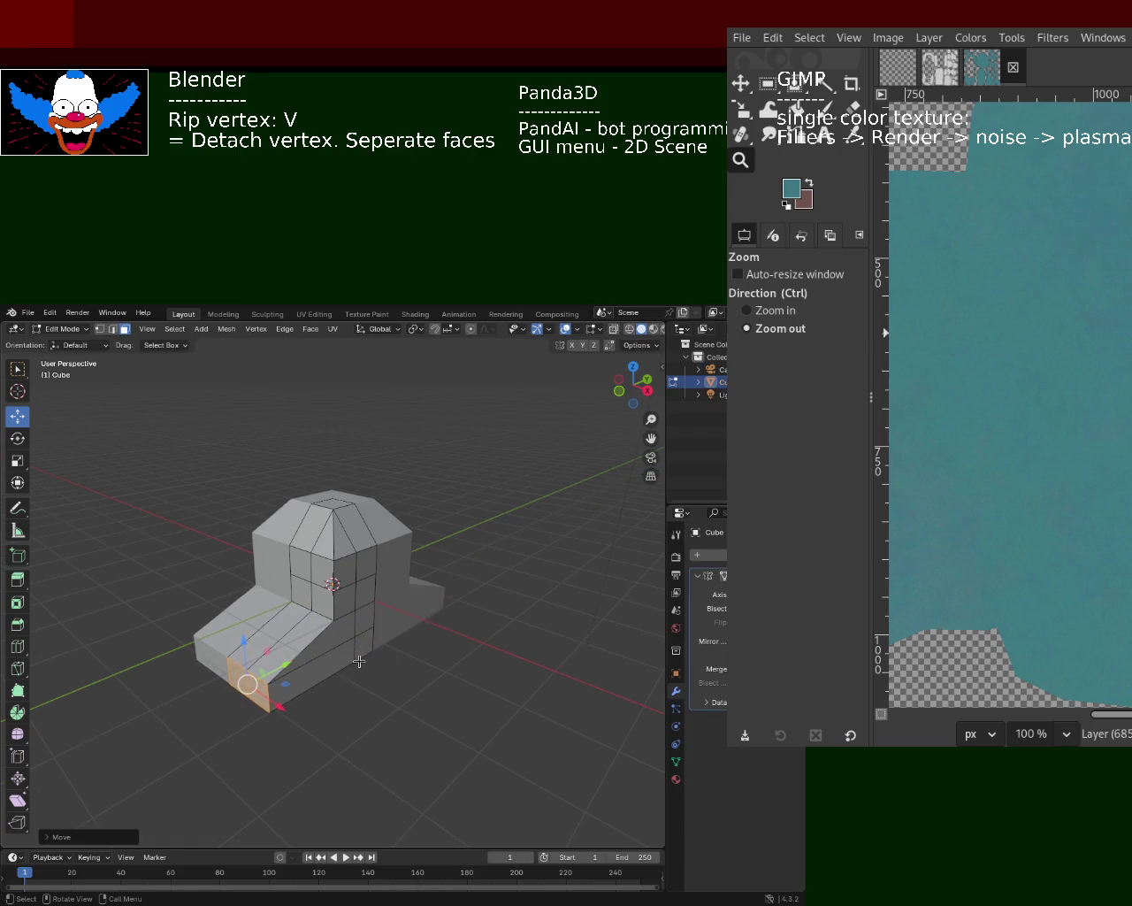
right_click(365, 646)
key(e)
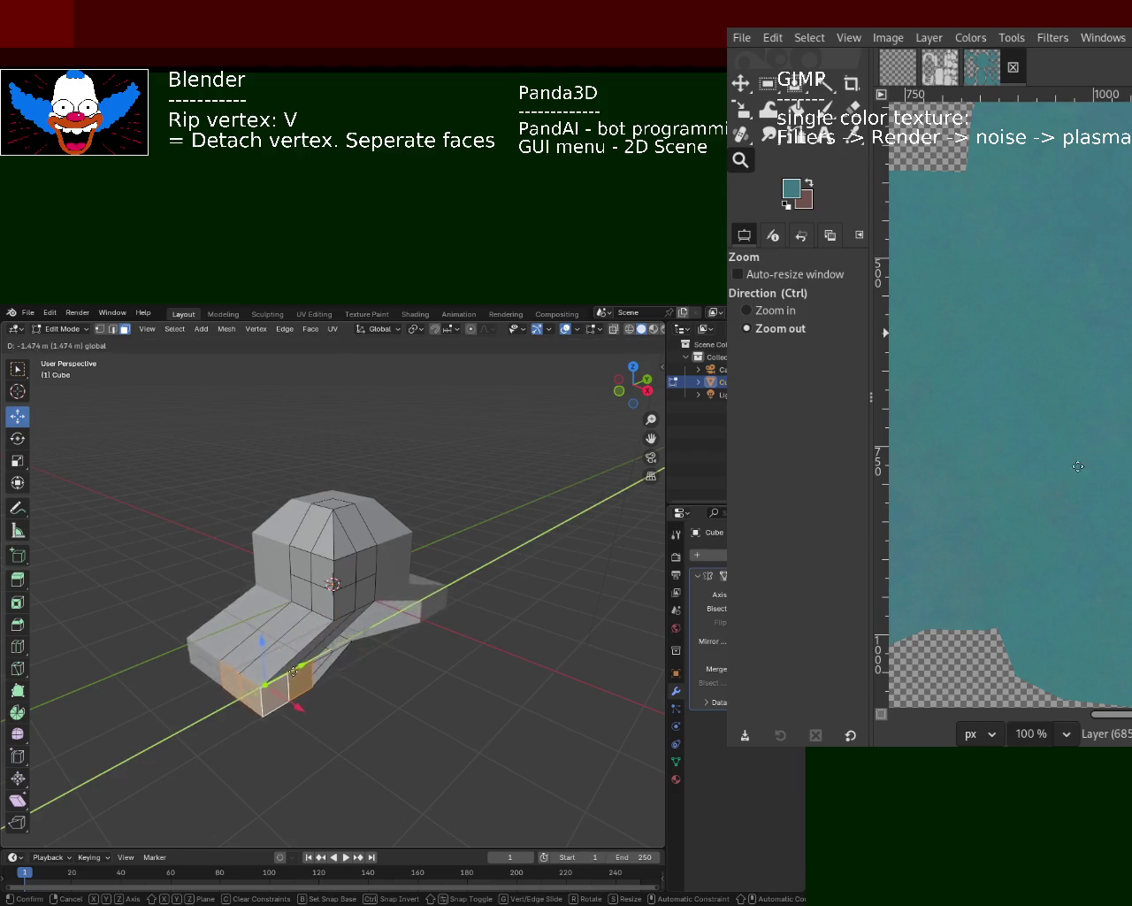
right_click(353, 667)
shift+click(305, 651)
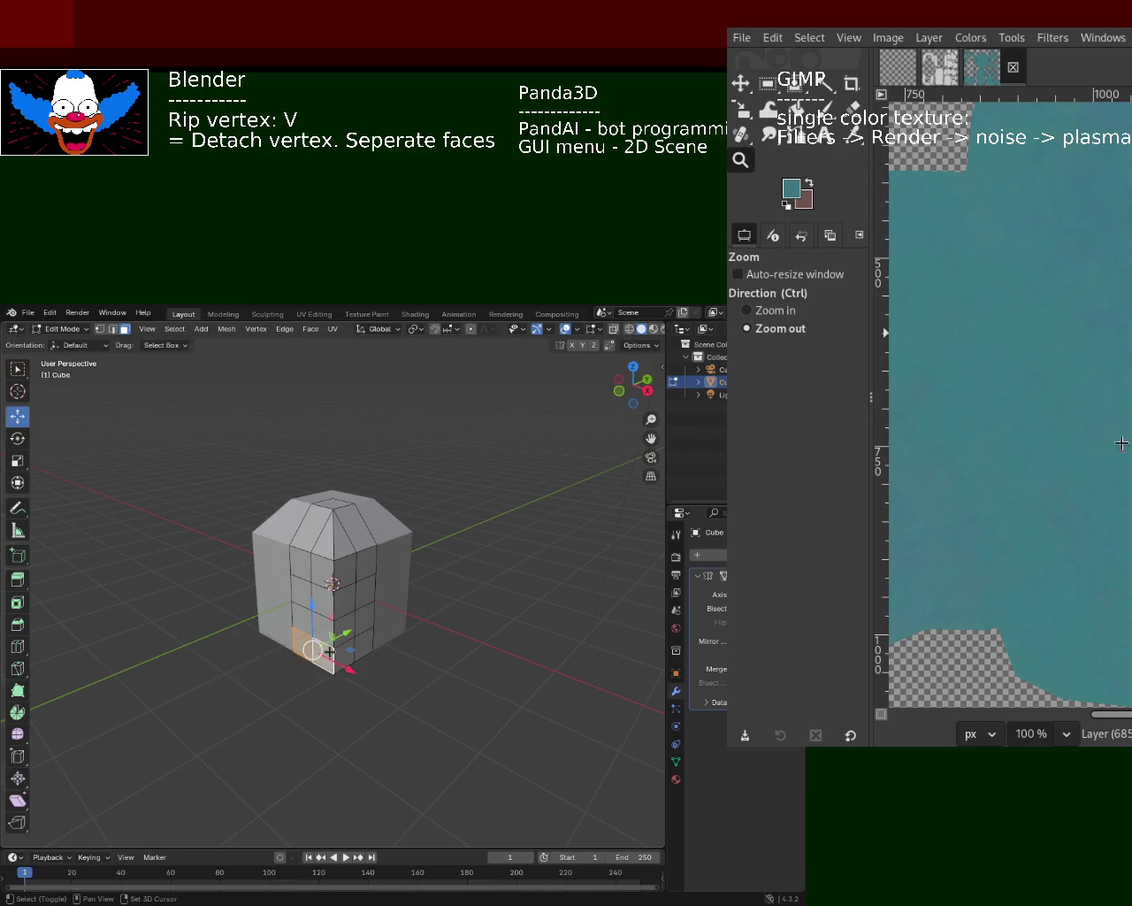
click(443, 330)
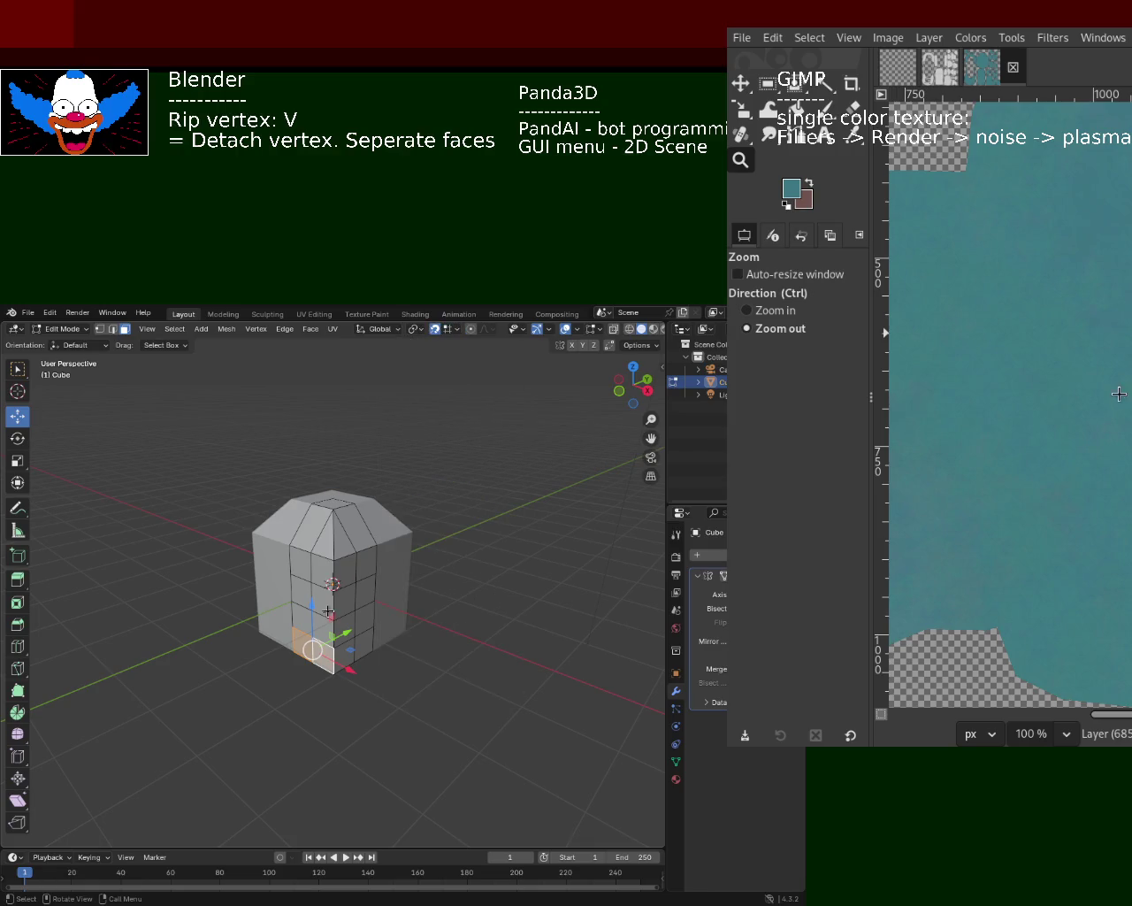
- Extrude the lower faces outward into a wider base block
key(e)
click(352, 652)
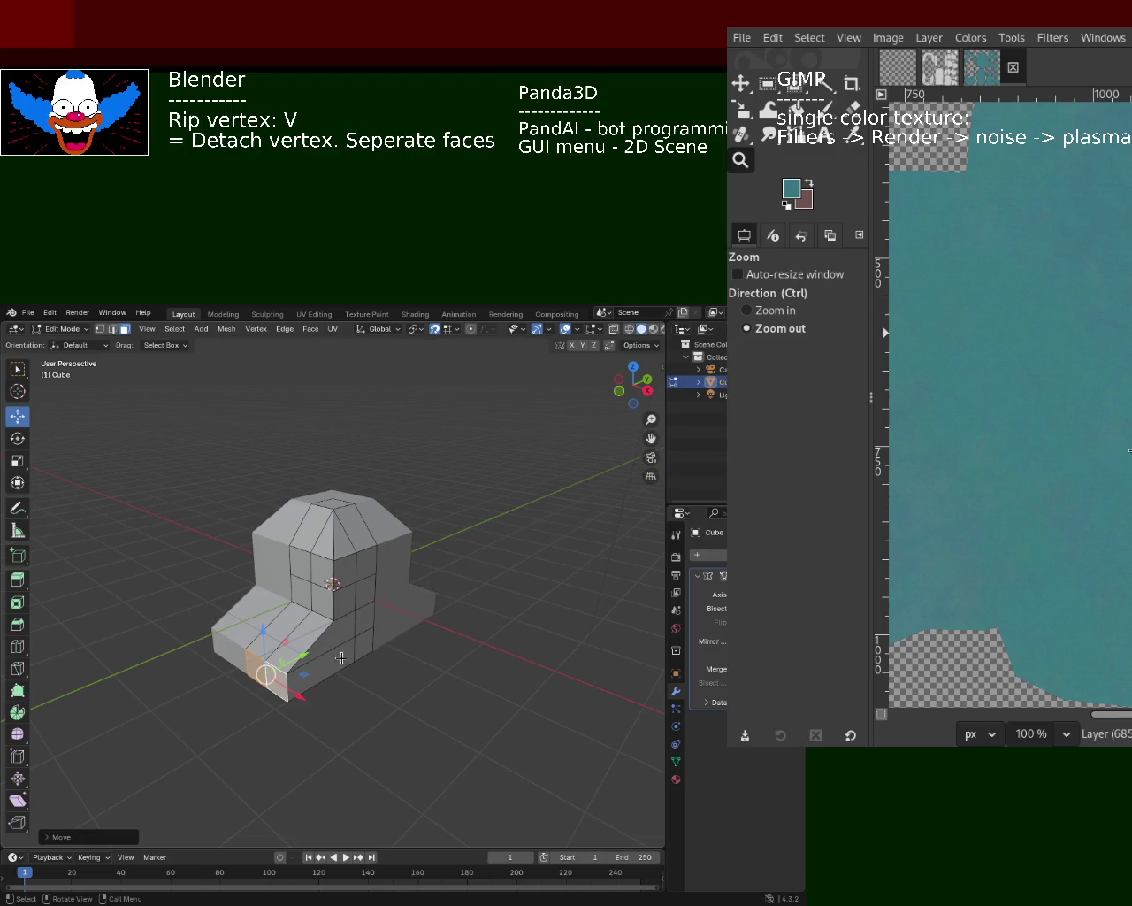
click(375, 644)
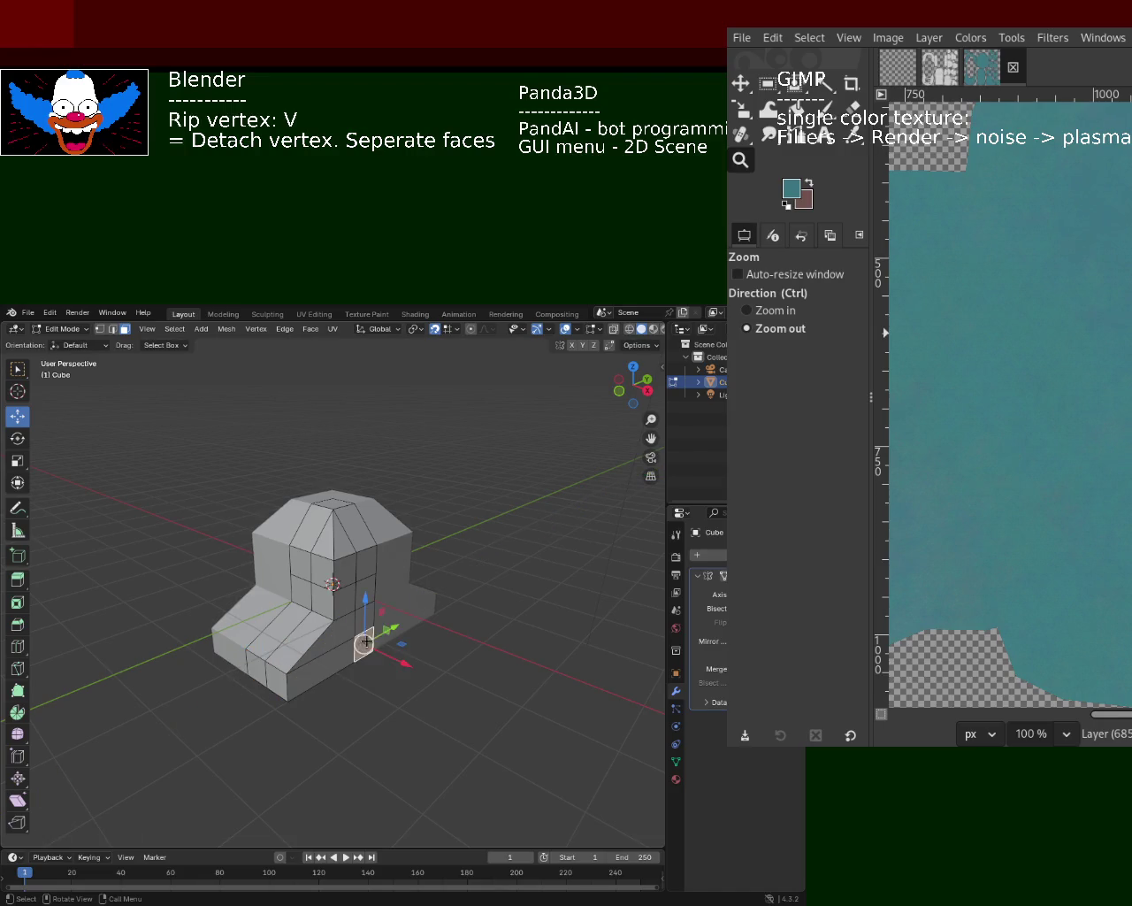
click(341, 656)
key(e)
click(295, 619)
mouse_move(295, 619)
middle_down()
mouse_move(286, 601)
mouse_move(364, 583)
middle_up()
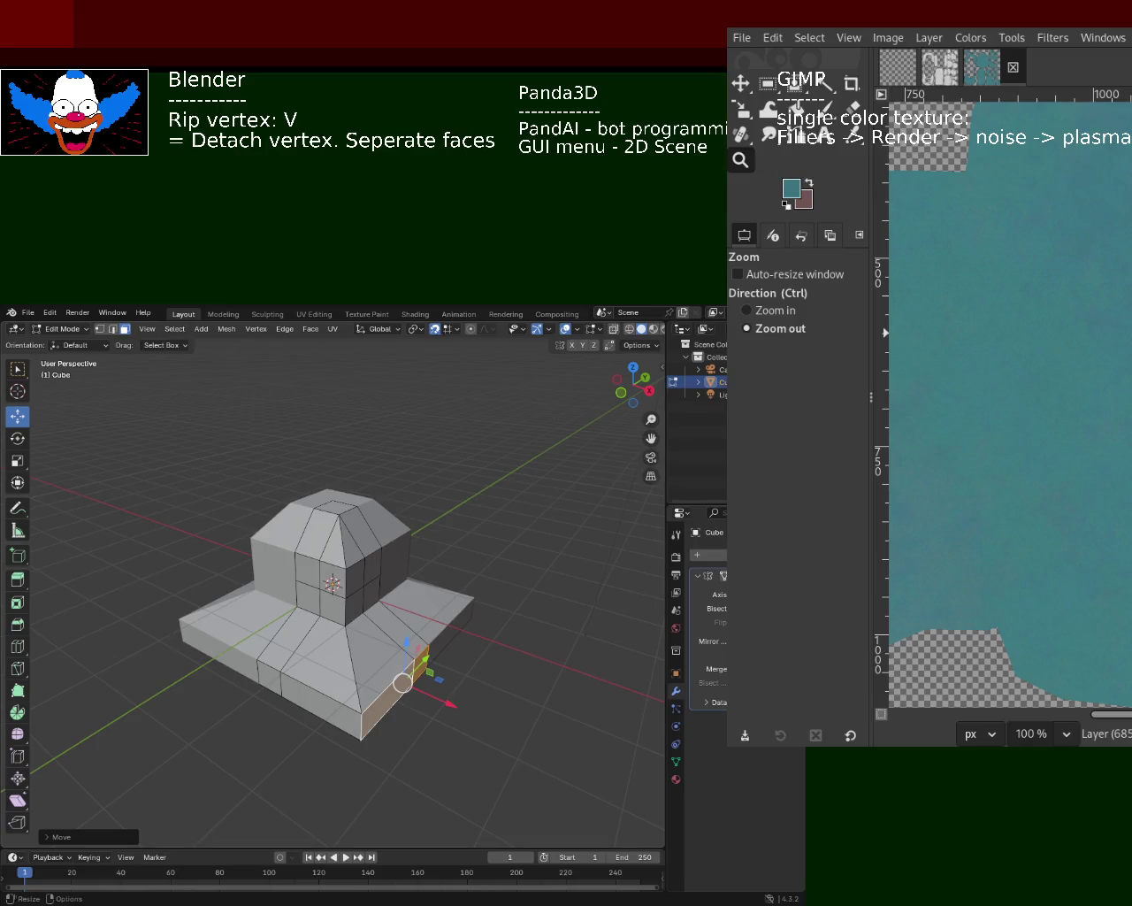
- Slope the base by moving a top edge, undoing a trial vertex move along Y
shift+click(111, 328)
click(377, 613)
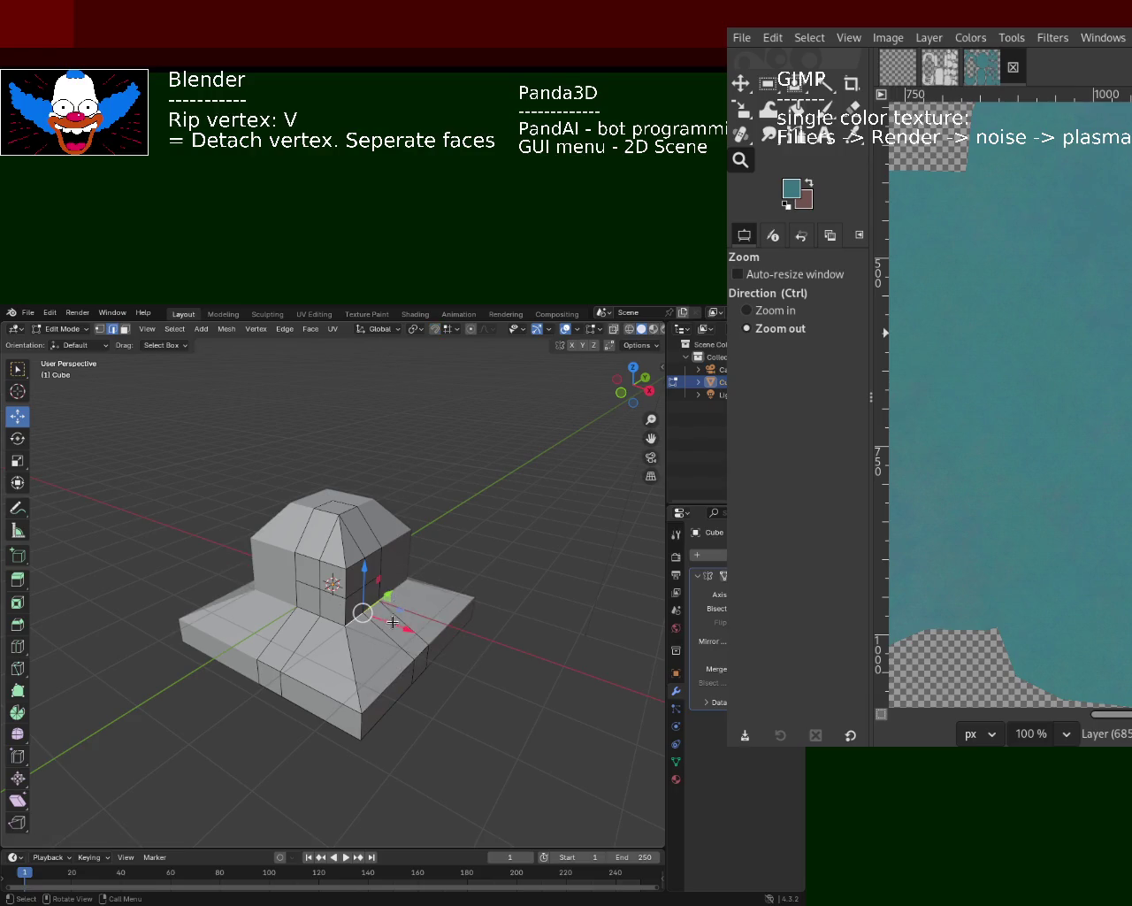
key(g)
click(306, 611)
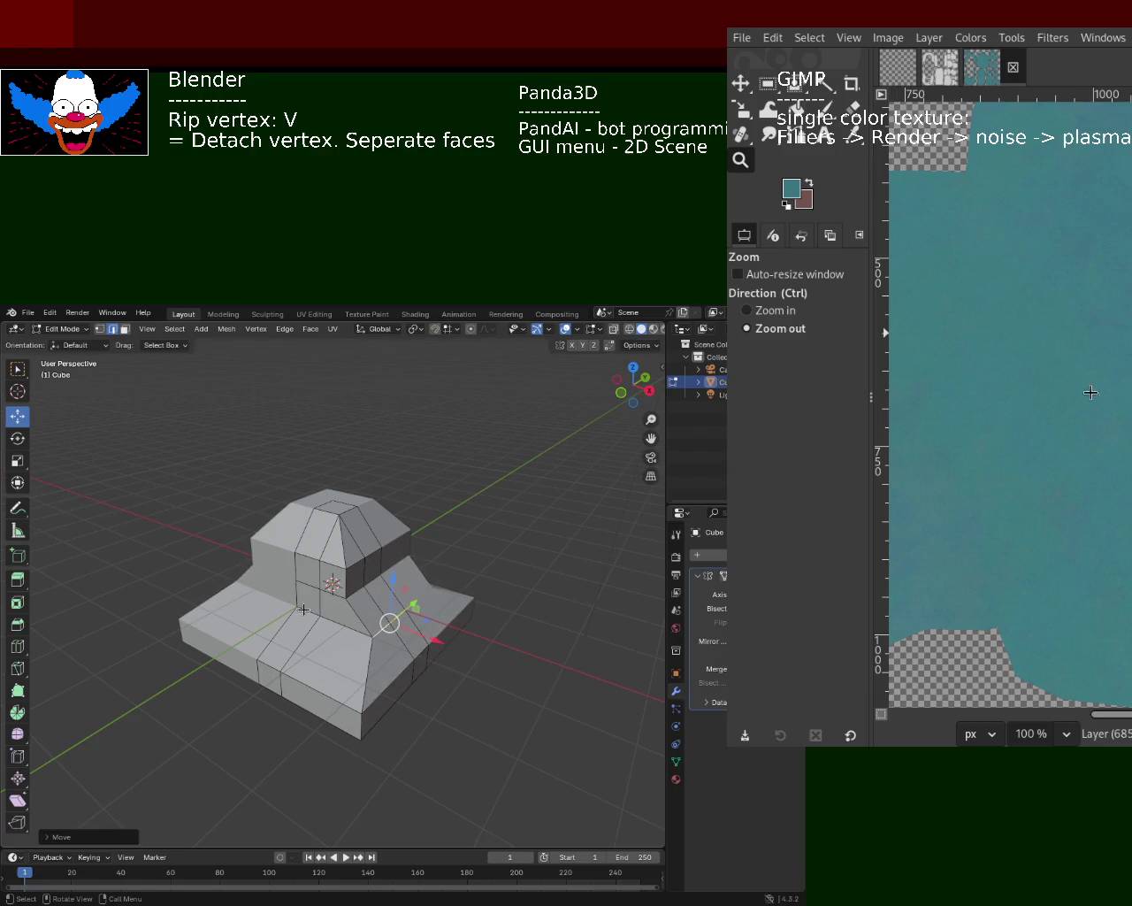
click(308, 610)
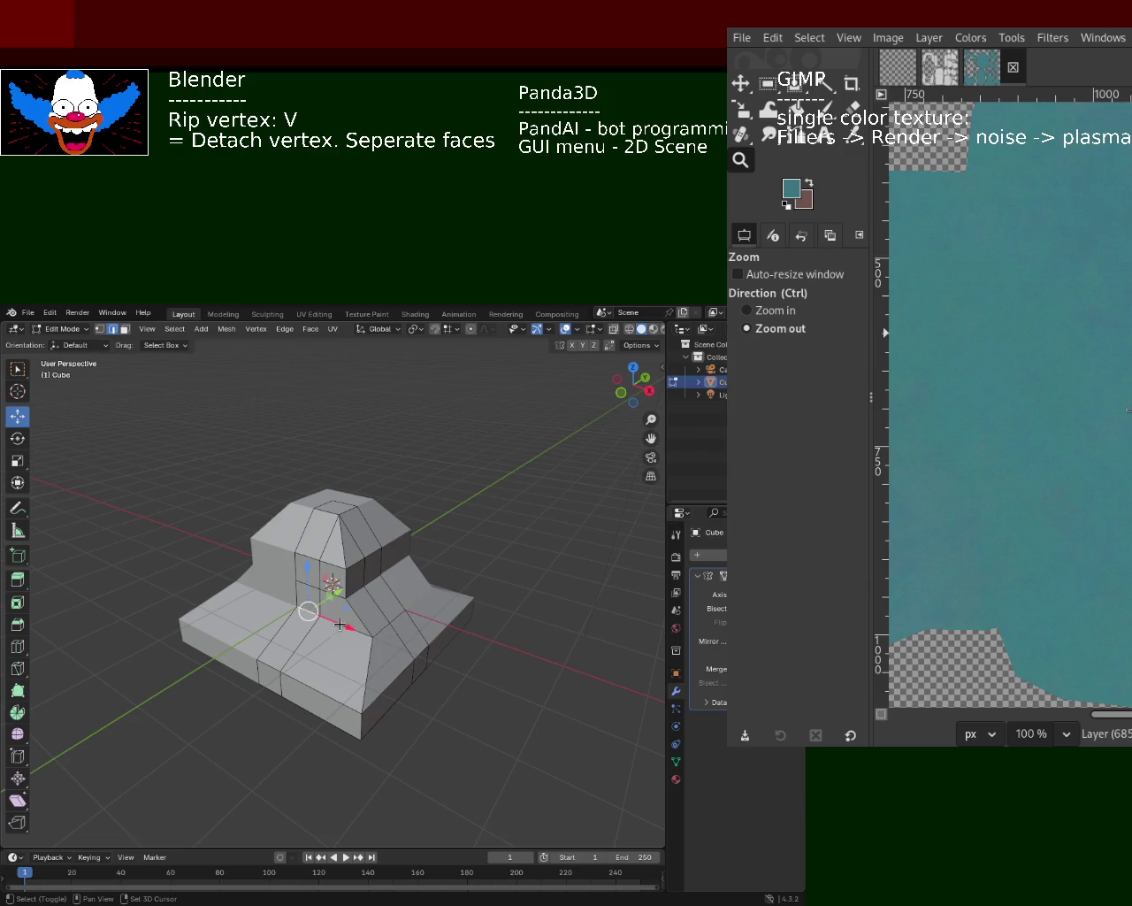
key(v)
key(y)
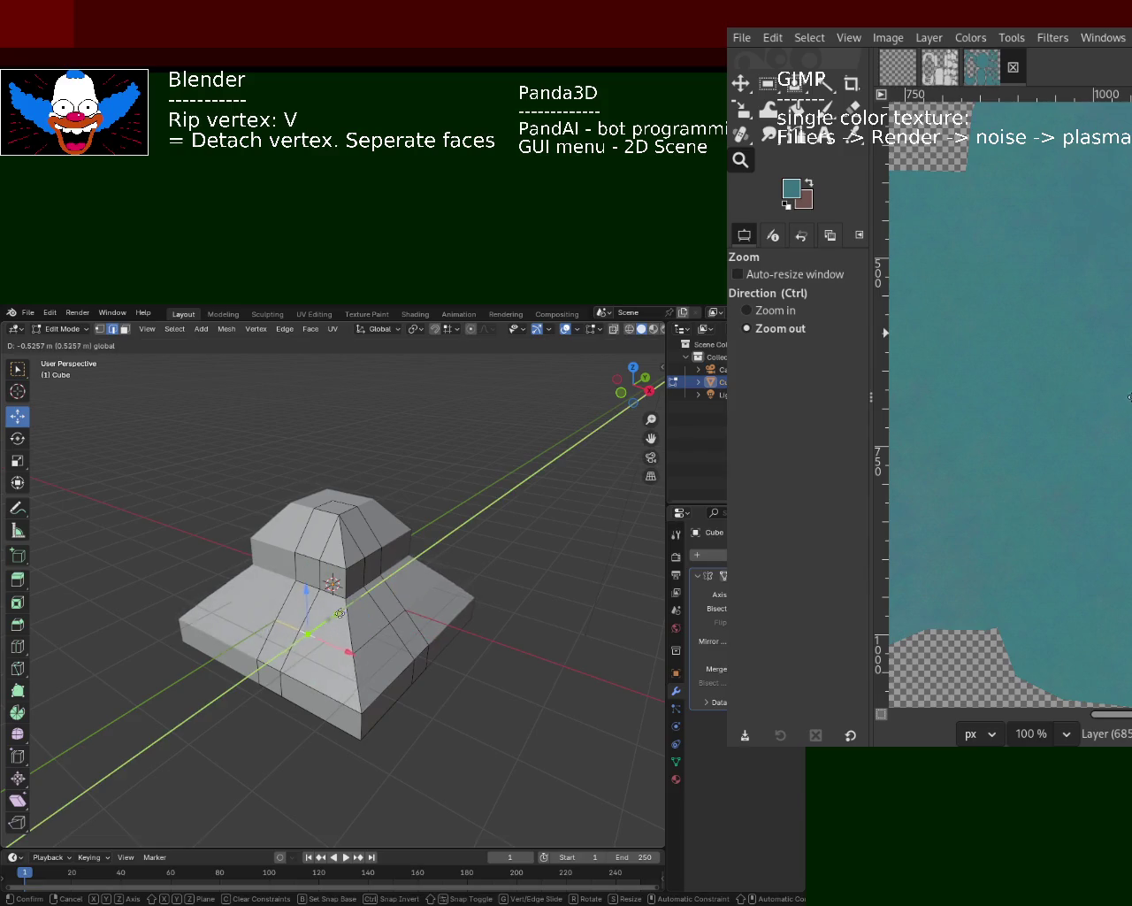
click(343, 613)
key(ctrl+z)
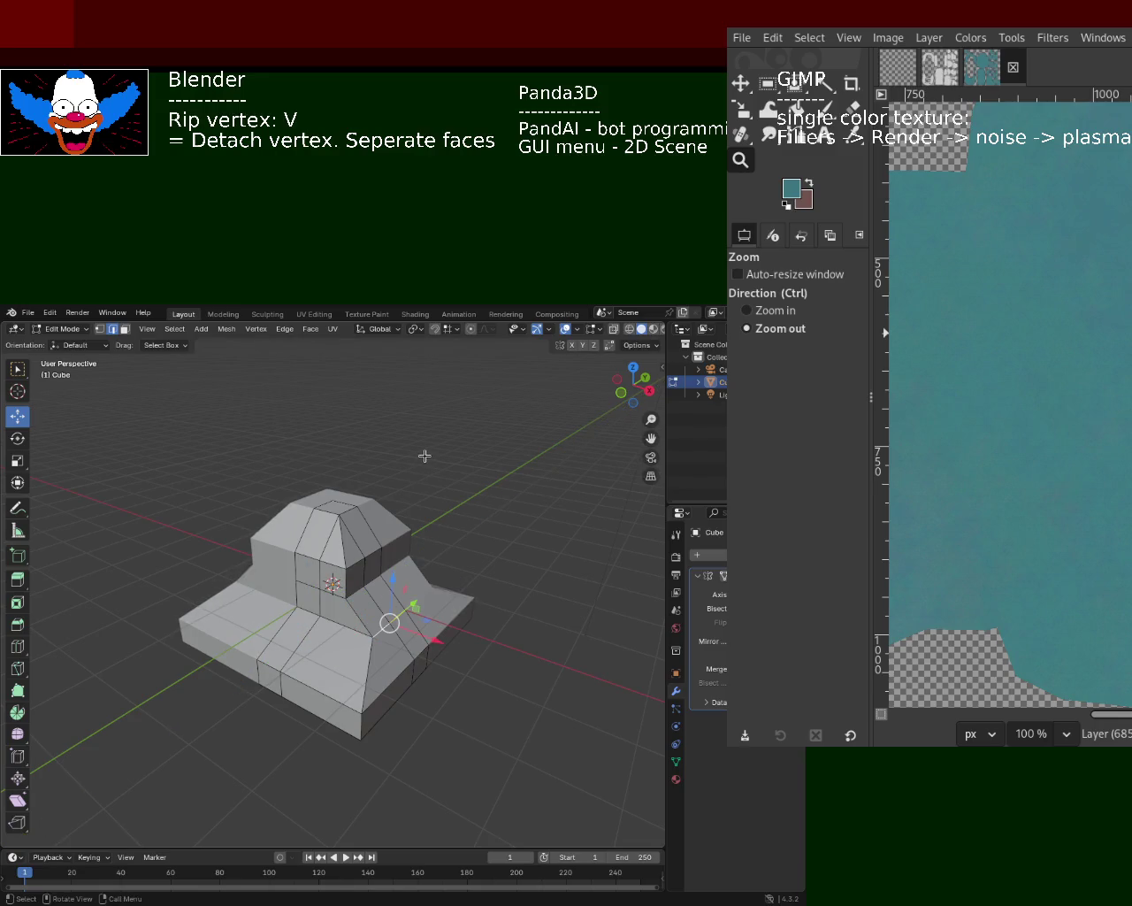
- Turn on proportional editing and set snapping to Increment
key(ctrl+z)
click(433, 330)
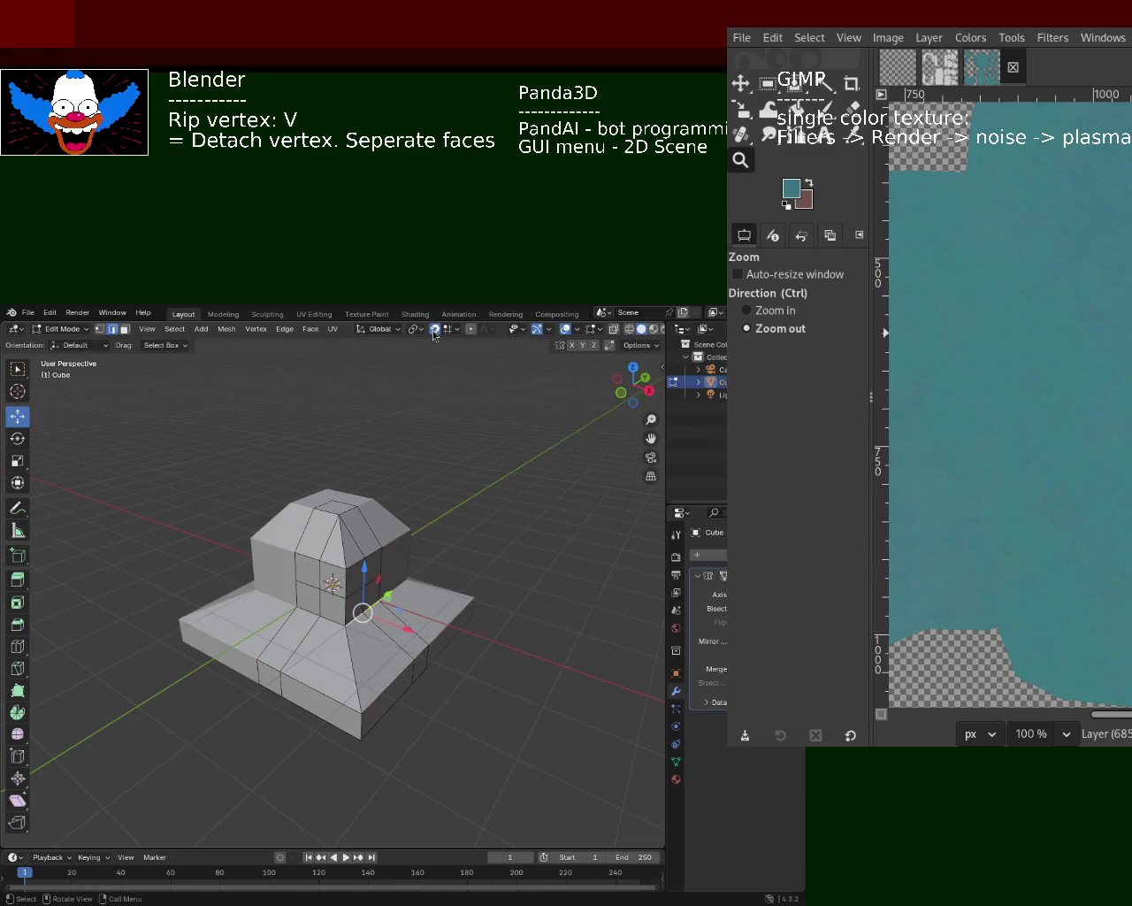
click(451, 335)
click(421, 394)
- Try ripping and moving a base vertex, cancelling each attempt
key(v)
click(393, 627)
key(ctrl+z)
key(v)
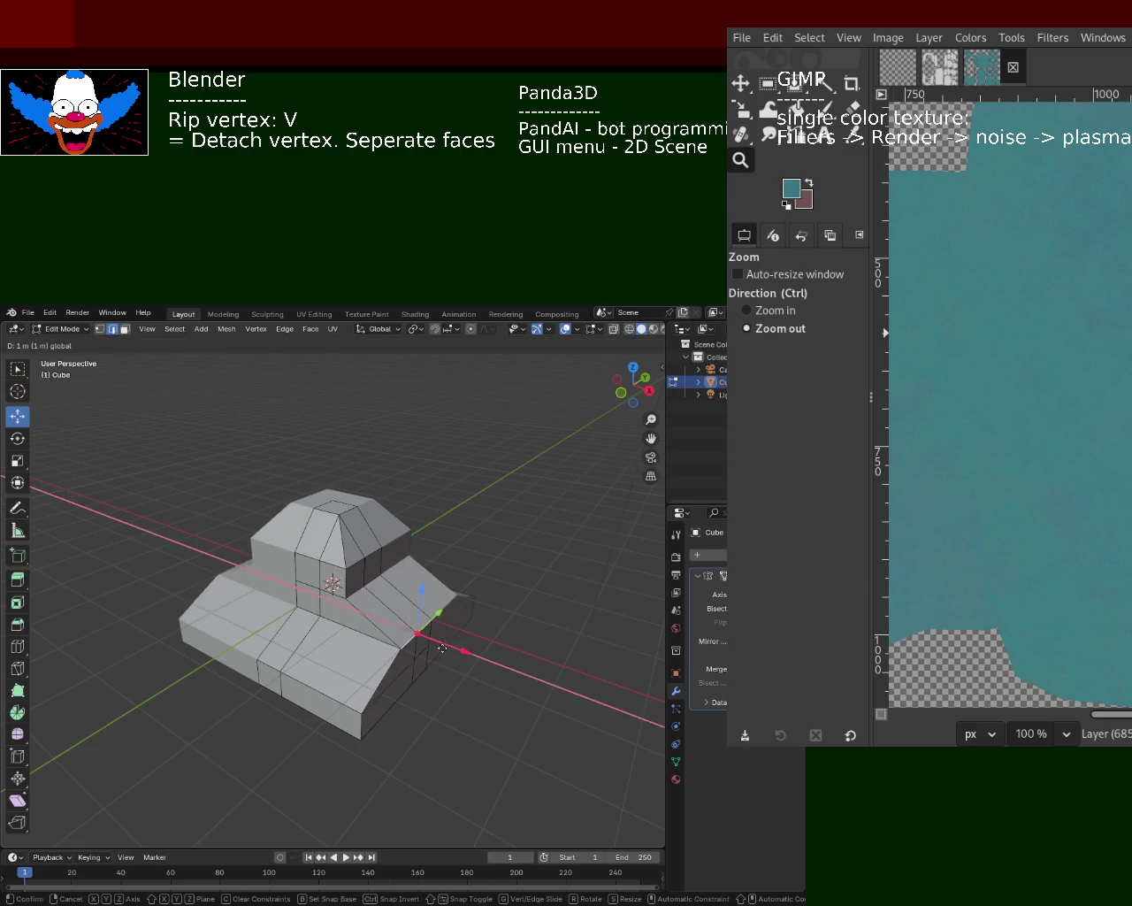
key(Escape)
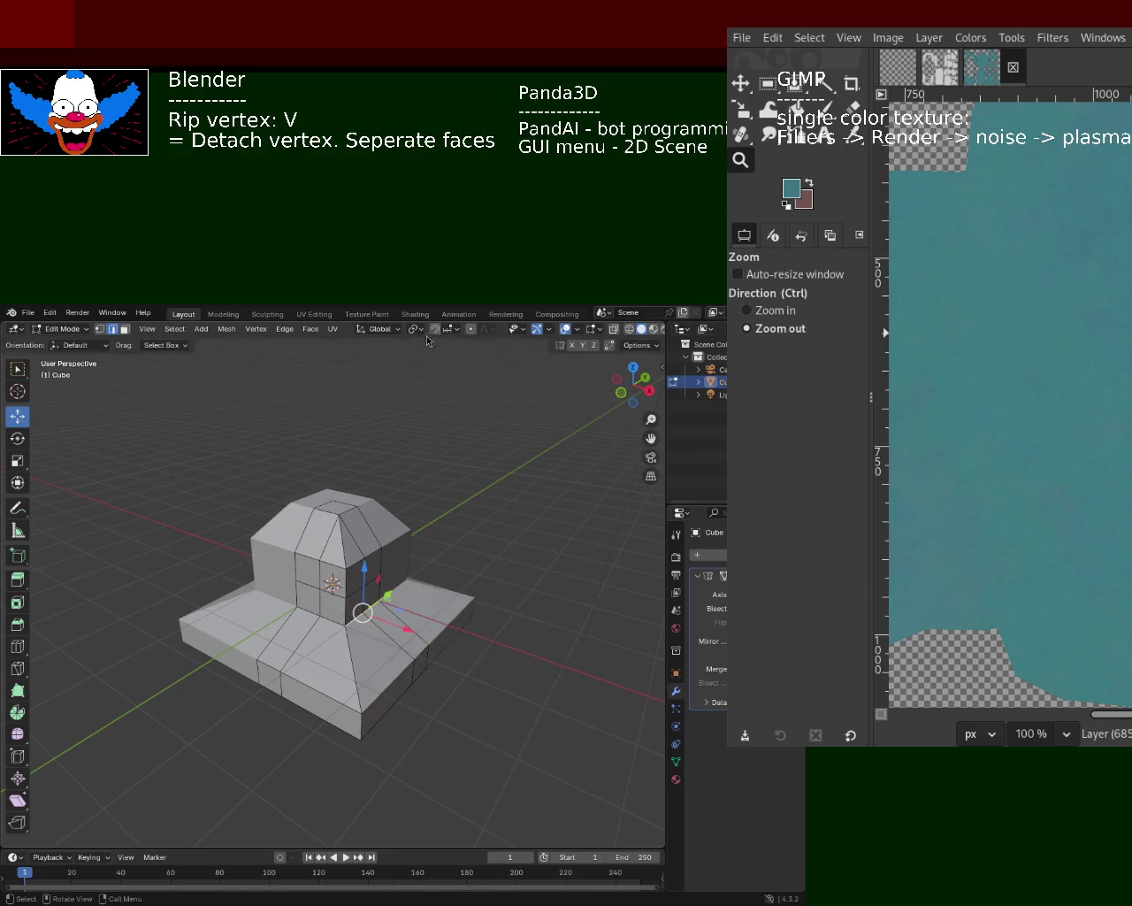
key(v)
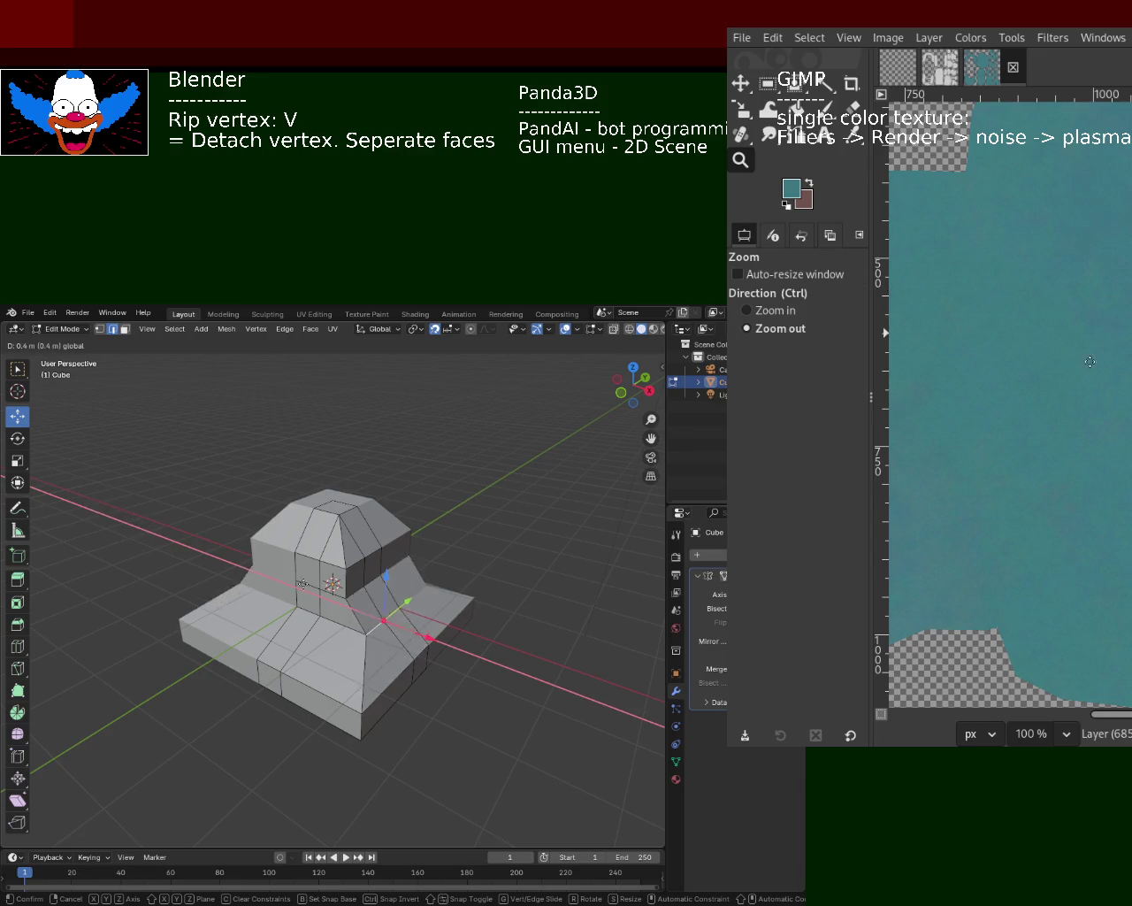
key(Escape)
- Move a vertex on the base top inward along Y, after undoing a rip
shift+click(297, 607)
key(v)
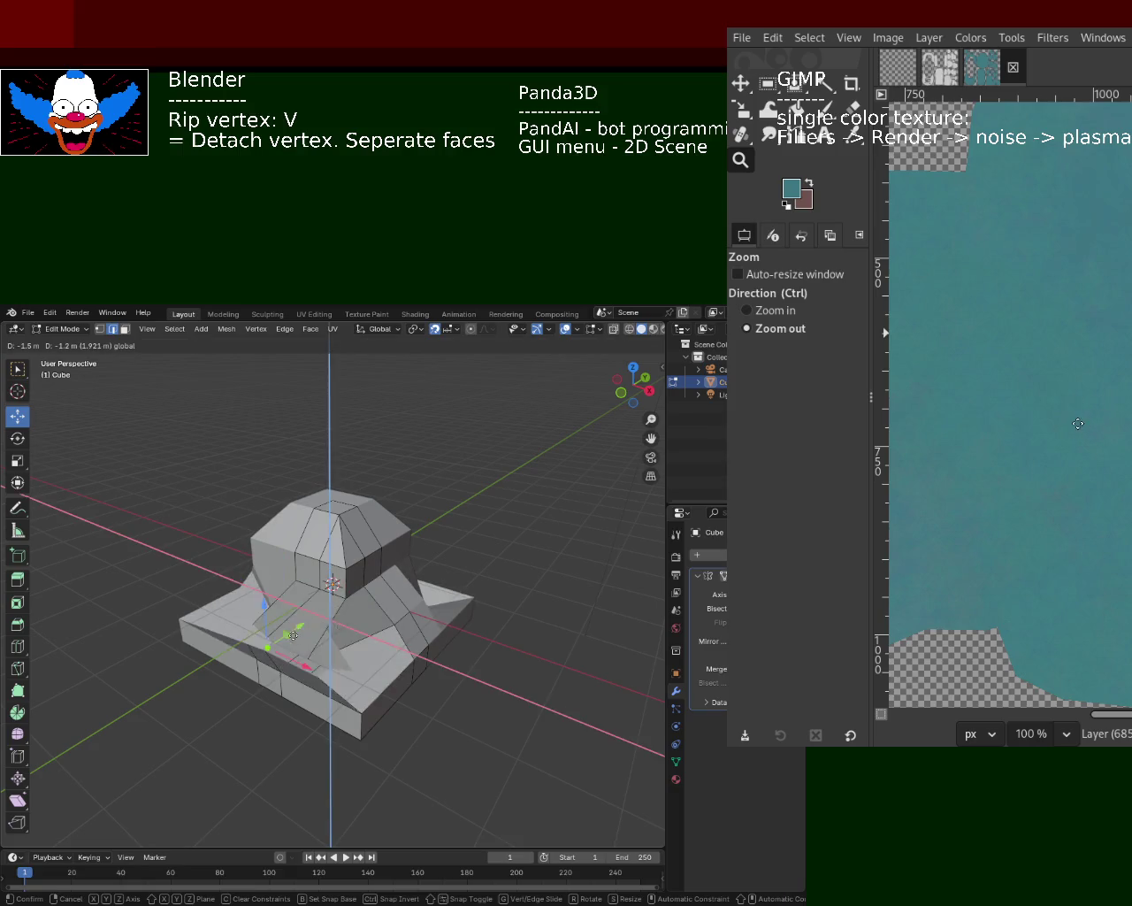
click(347, 605)
key(ctrl+z)
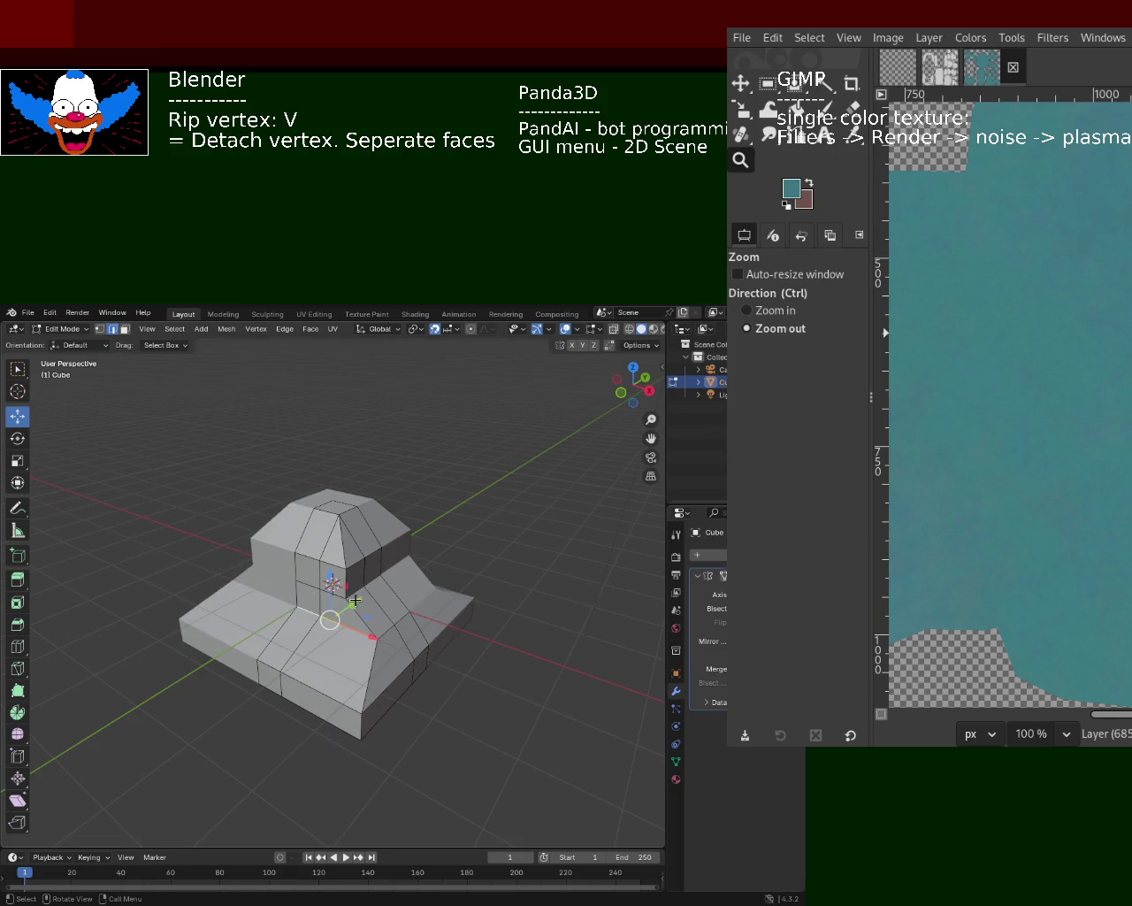
key(g)
key(y)
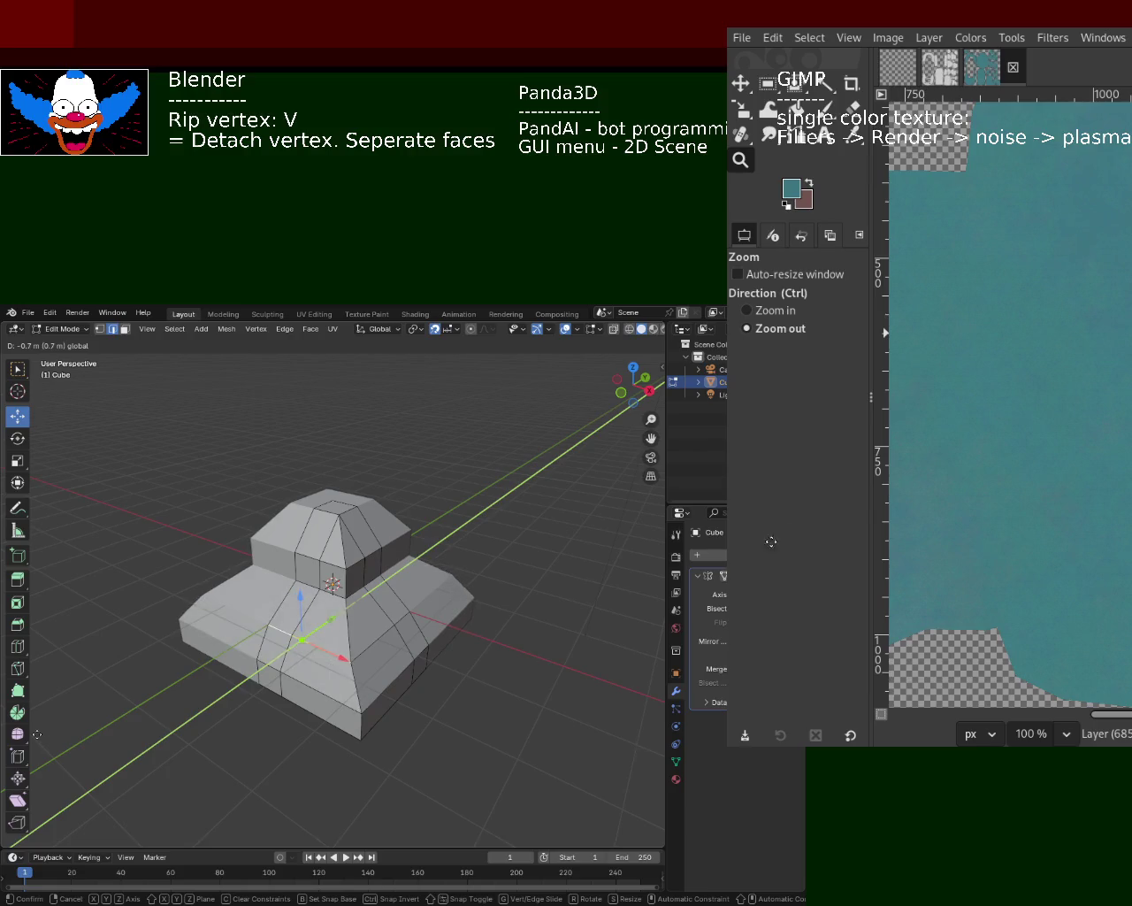
click(146, 679)
- Raise the top-edge vertex 1 m along Z into a peak
mouse_move(146, 679)
middle_down()
mouse_move(305, 614)
mouse_move(298, 653)
middle_up()
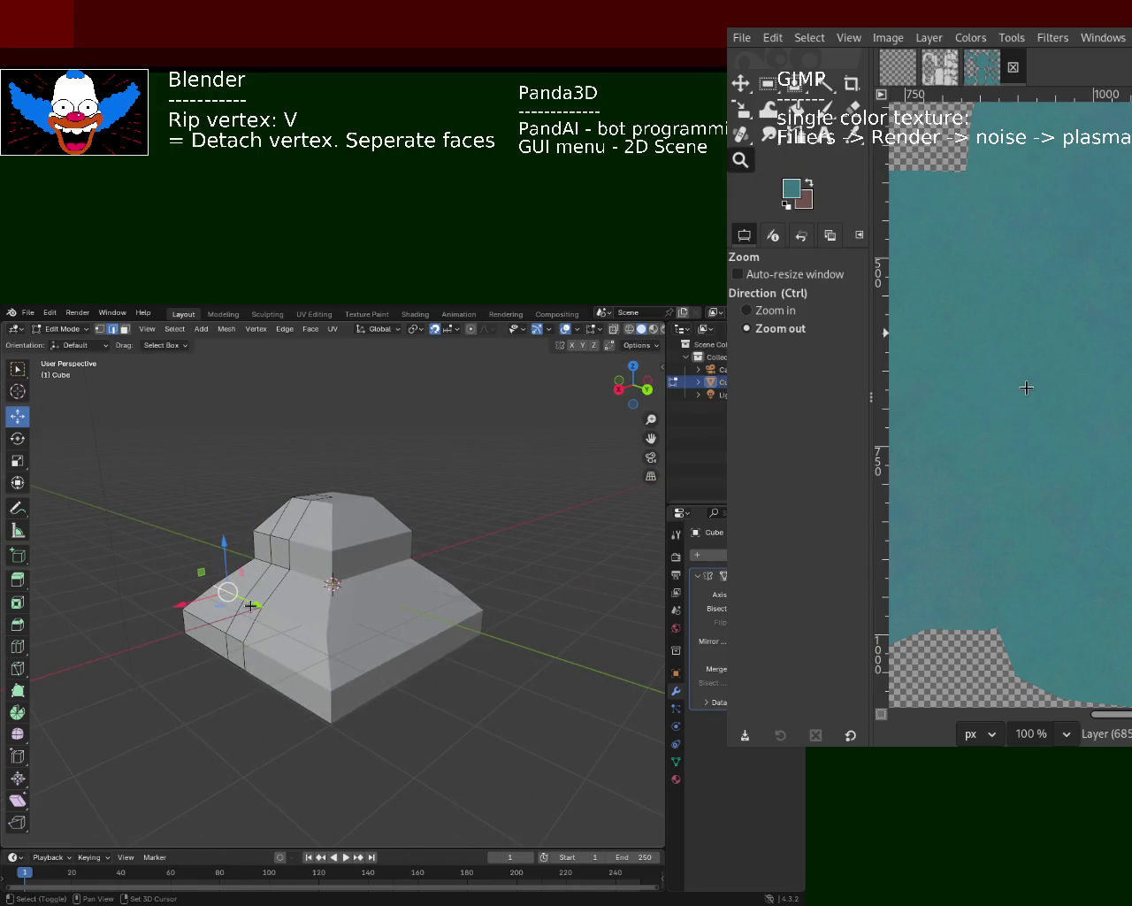
middle_drag(239, 601, 221, 594)
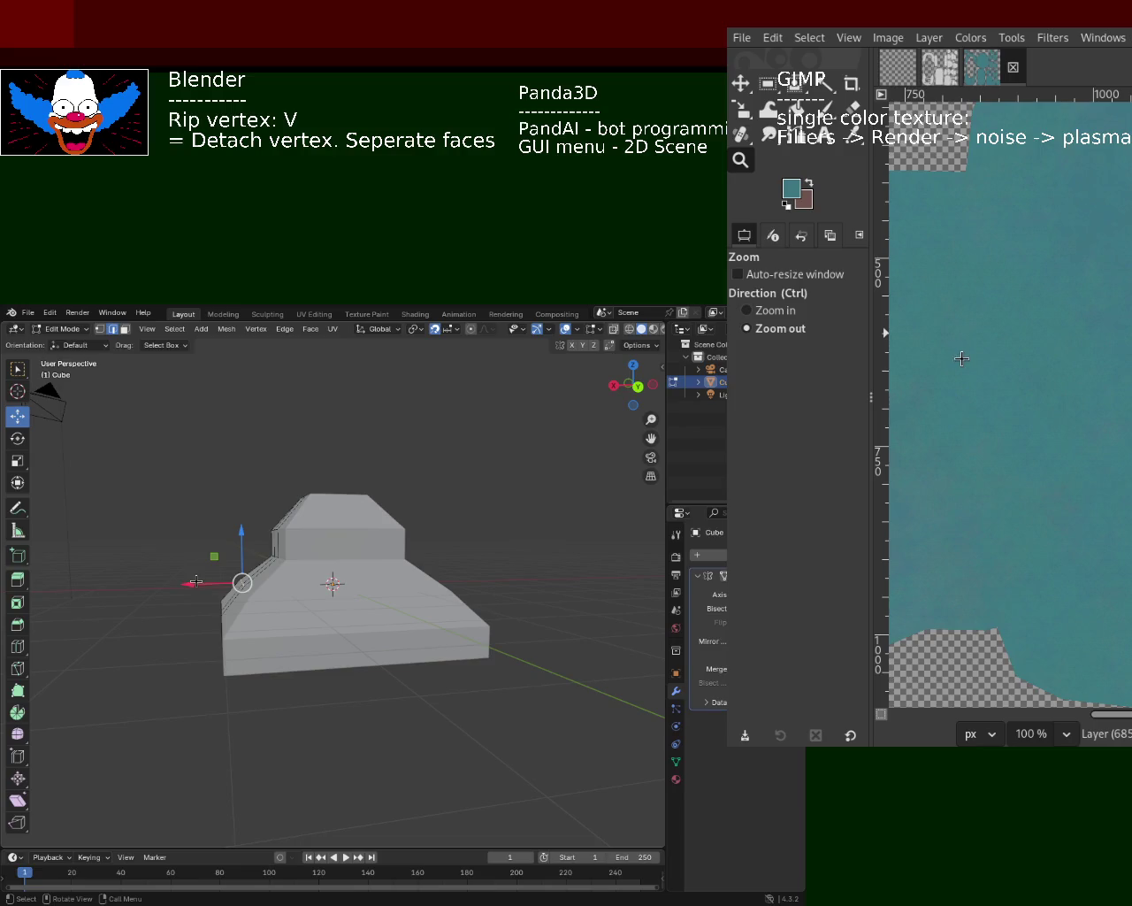
drag(195, 582, 206, 583)
mouse_move(205, 582)
middle_down()
mouse_move(219, 575)
mouse_move(386, 669)
middle_up()
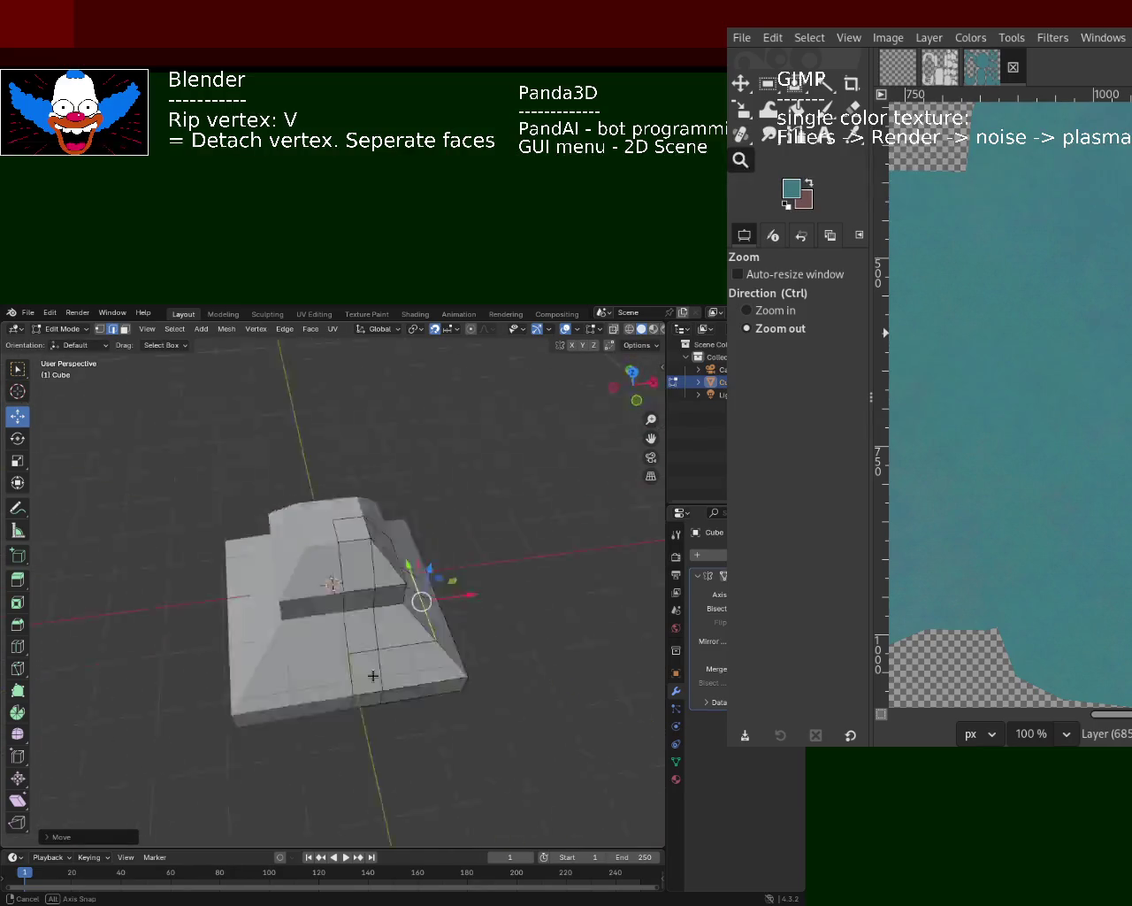
middle_drag(386, 670, 187, 420)
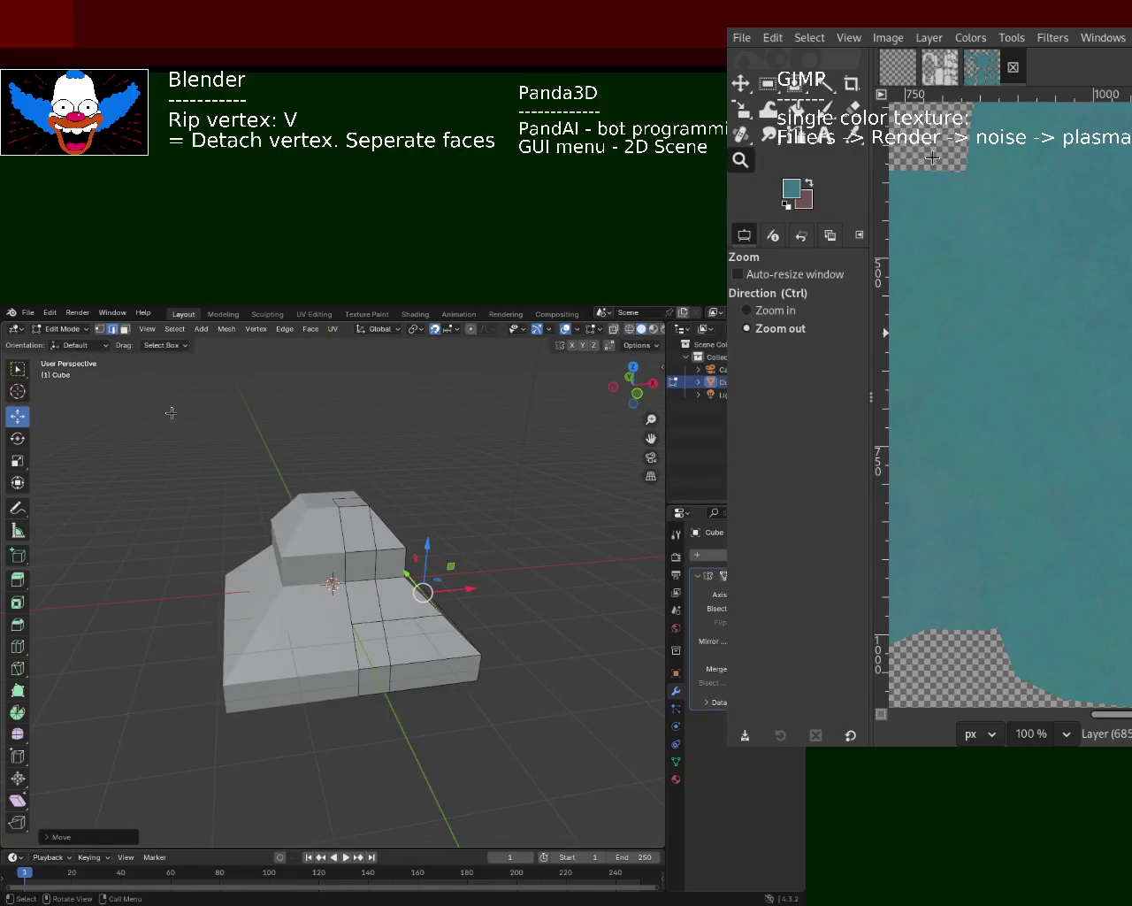
click(342, 494)
drag(350, 489, 346, 422)
mouse_move(347, 422)
middle_down()
mouse_move(343, 498)
mouse_move(394, 489)
middle_up()
- Rip a vertex near the base and move it to a new position
click(99, 329)
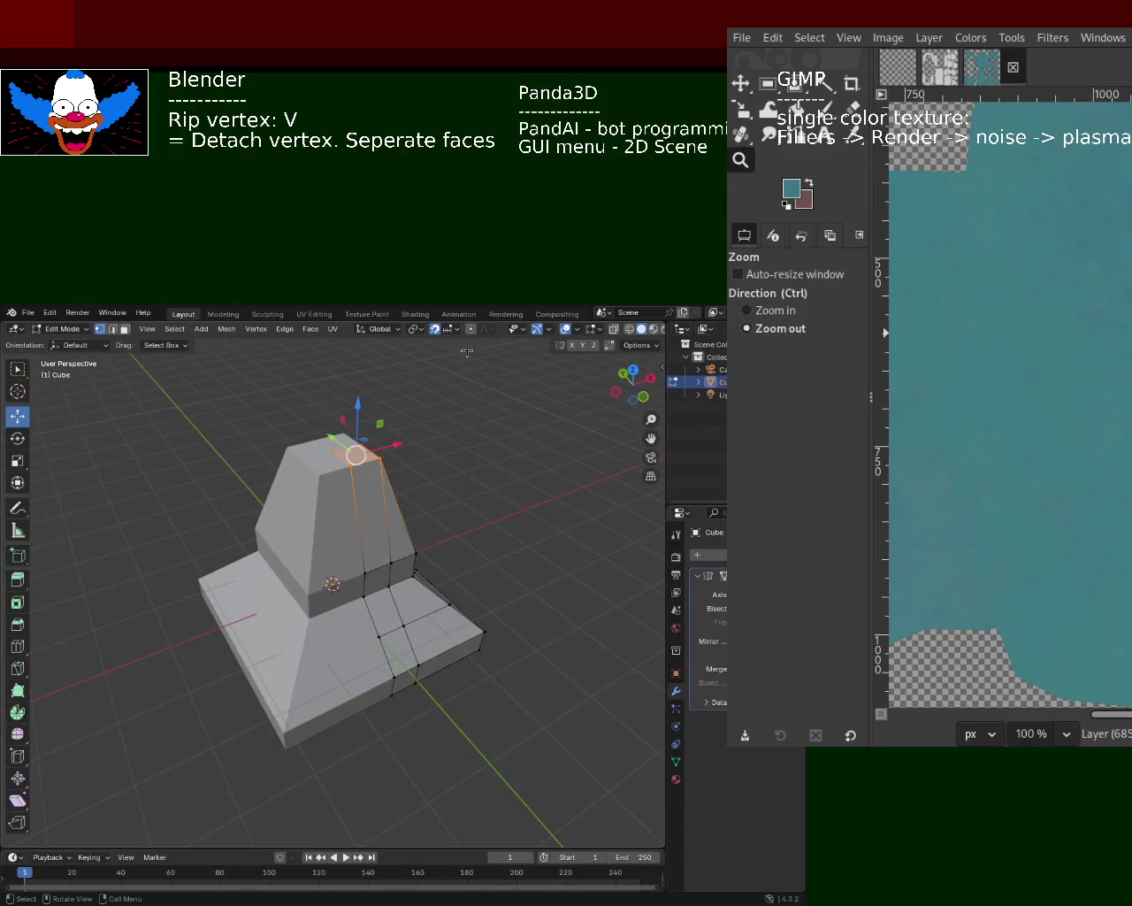
middle_drag(425, 513, 411, 497)
middle_drag(514, 562, 159, 387)
click(112, 330)
mouse_move(448, 708)
middle_down()
mouse_move(435, 695)
mouse_move(322, 741)
mouse_move(319, 652)
mouse_move(319, 746)
mouse_move(316, 678)
mouse_move(308, 704)
mouse_move(318, 739)
middle_up()
key(v)
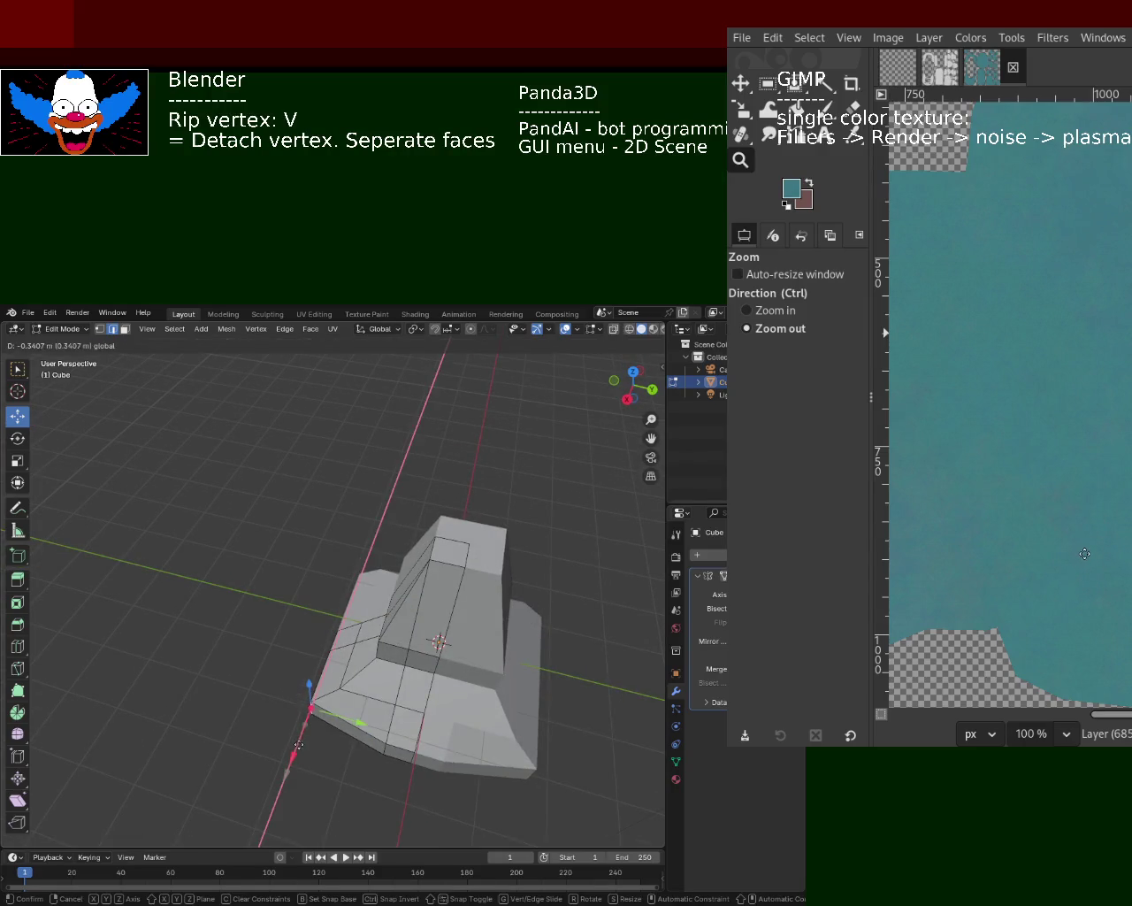
click(371, 738)
mouse_move(371, 738)
middle_down()
mouse_move(295, 560)
mouse_move(381, 578)
middle_up()
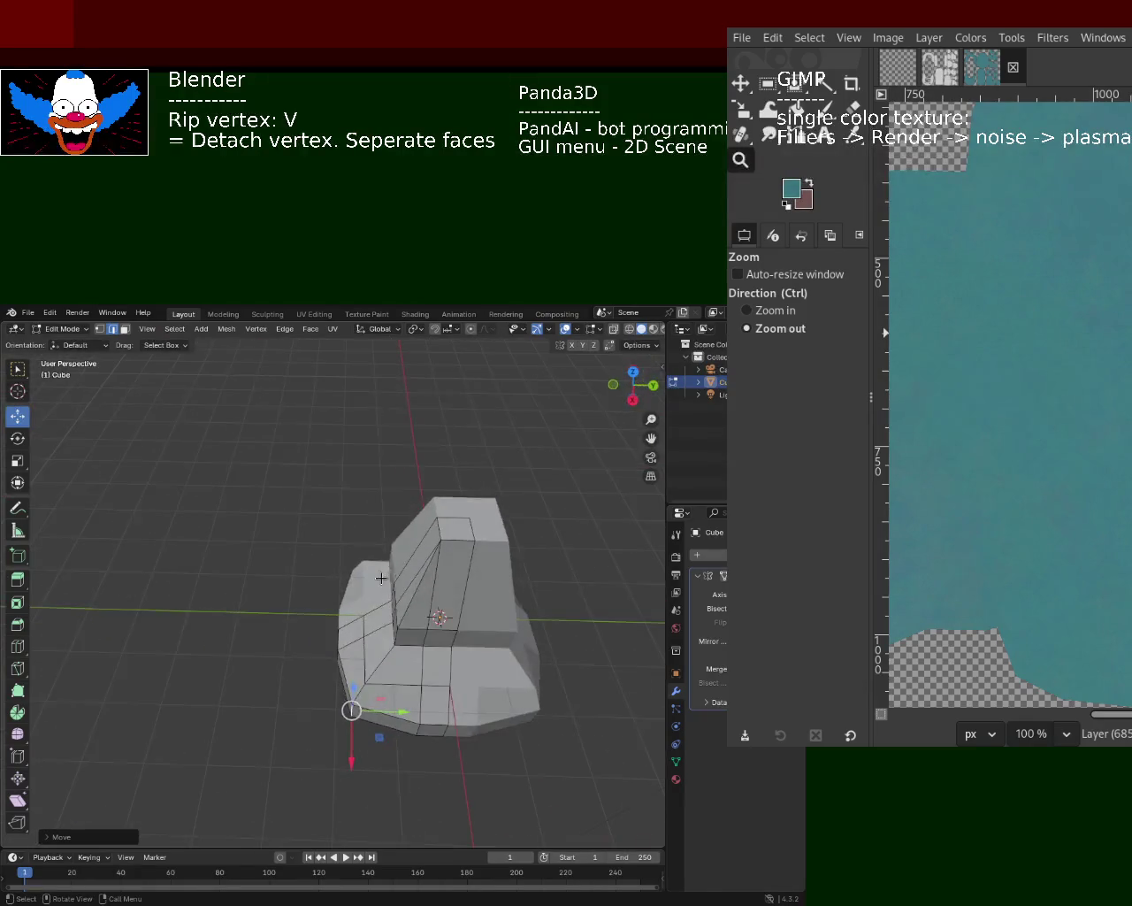
- Pull a base vertex inward with moves along Y and then X
click(398, 642)
mouse_move(407, 646)
middle_down()
mouse_move(425, 655)
mouse_move(414, 649)
middle_up()
key(v)
key(y)
click(442, 650)
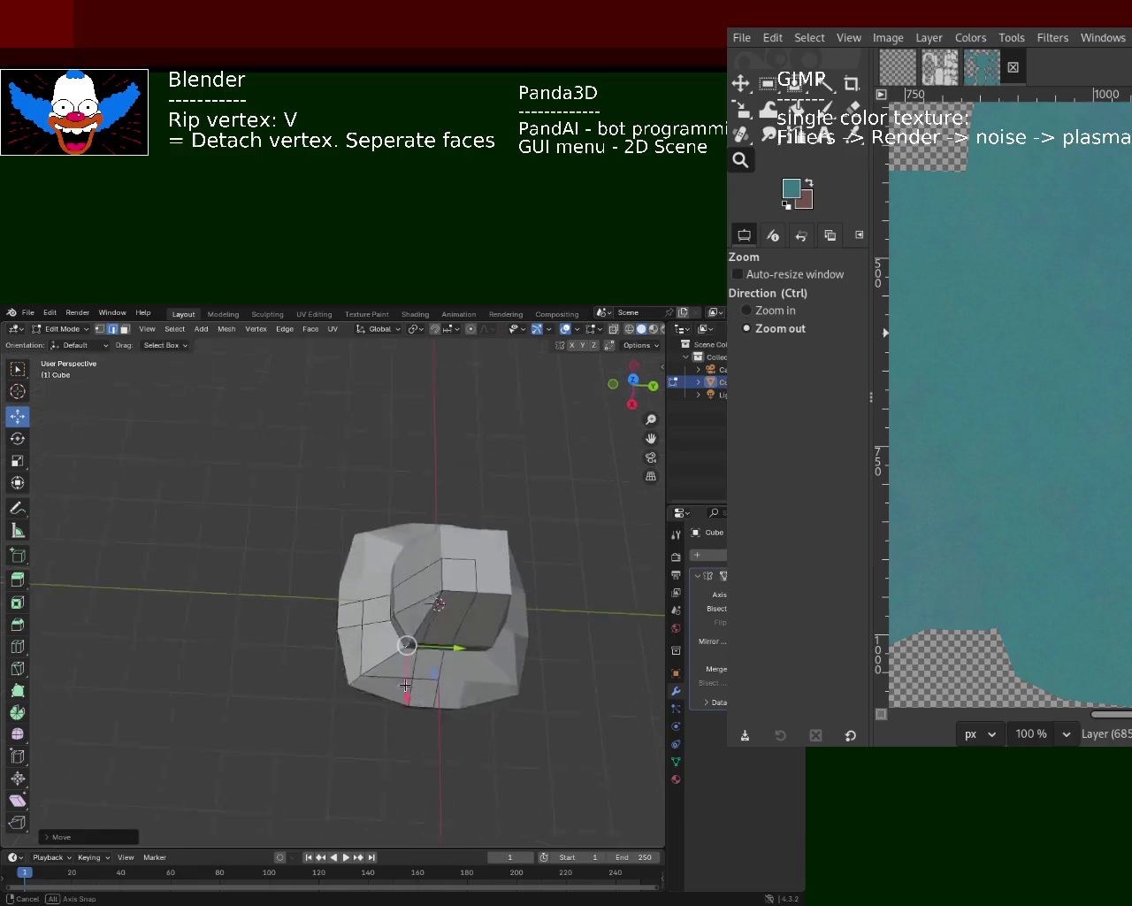
key(g)
key(x)
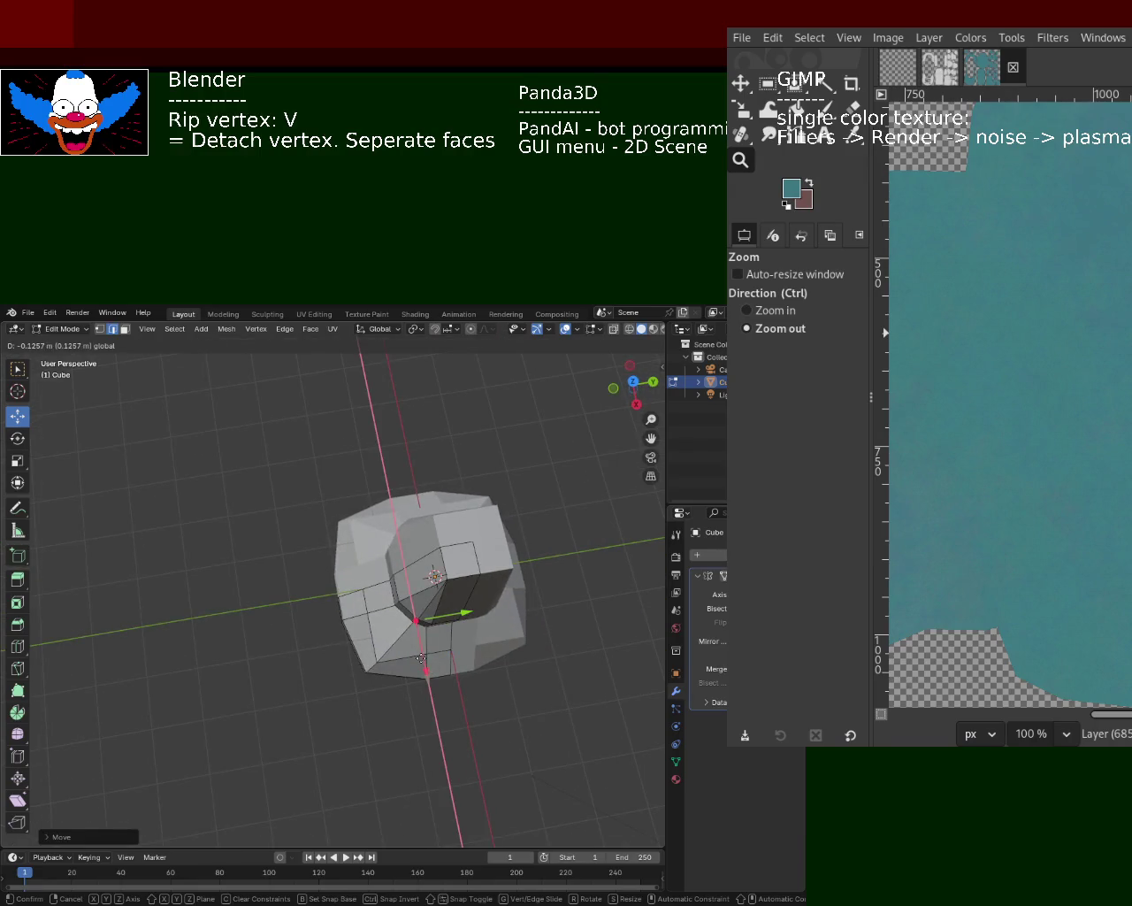
click(418, 655)
mouse_move(419, 655)
middle_down()
mouse_move(366, 547)
mouse_move(329, 652)
middle_up()
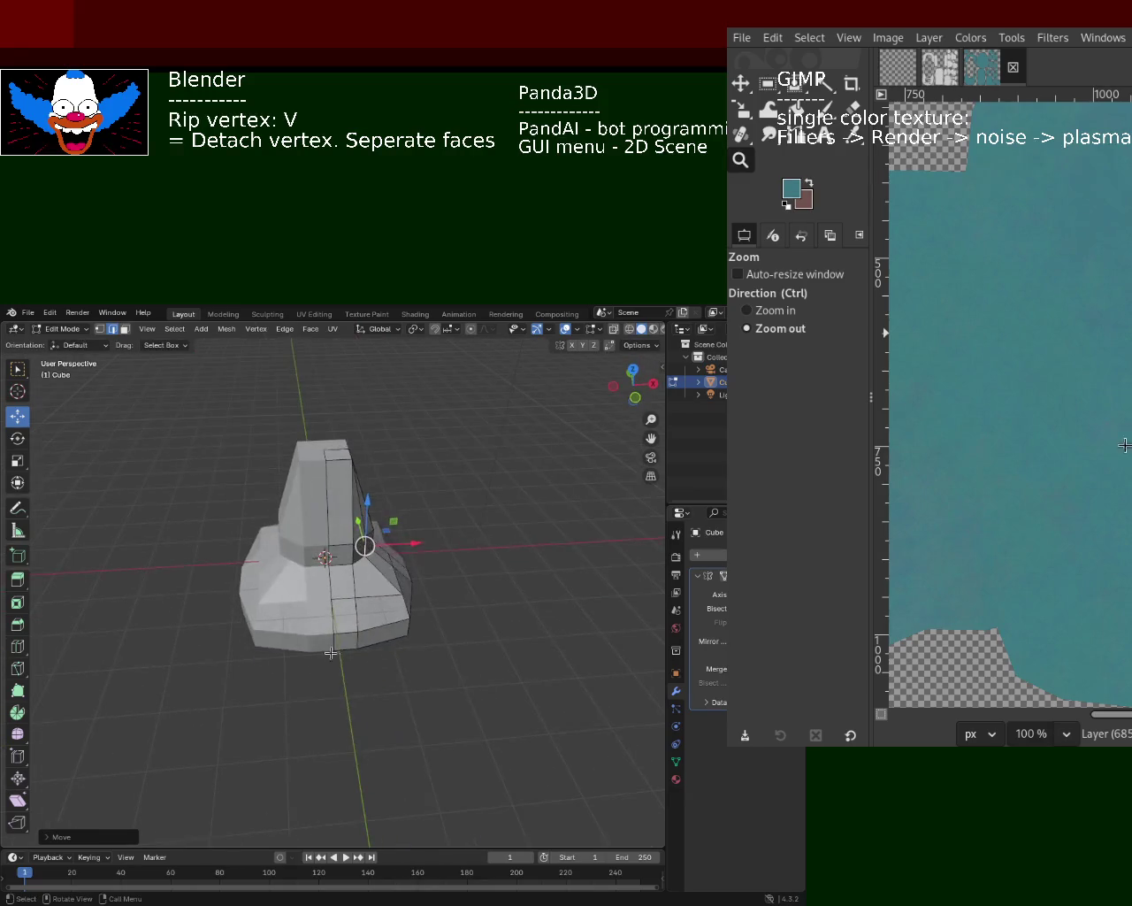
middle_drag(286, 553, 260, 616)
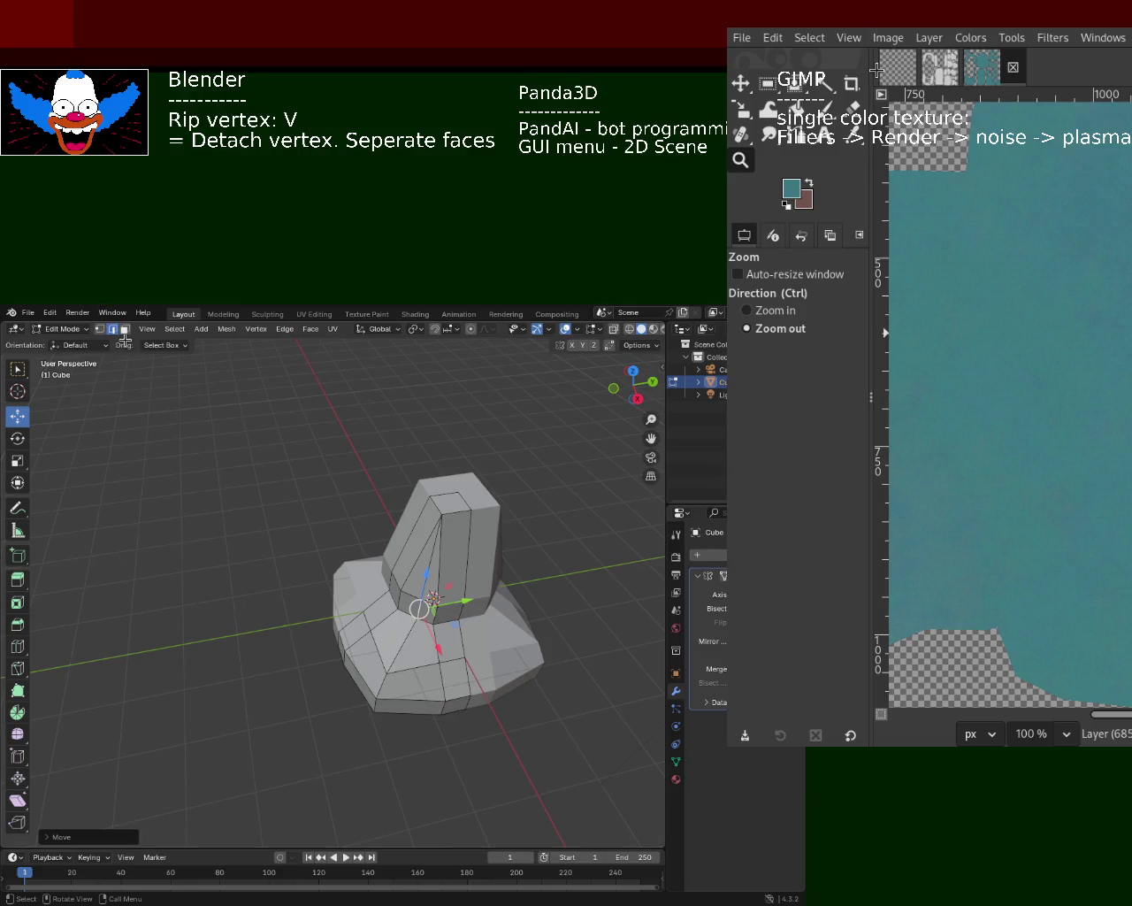
- Try ripping base rim vertices along Y and X, cancelling each attempt to keep the mesh intact
click(347, 498)
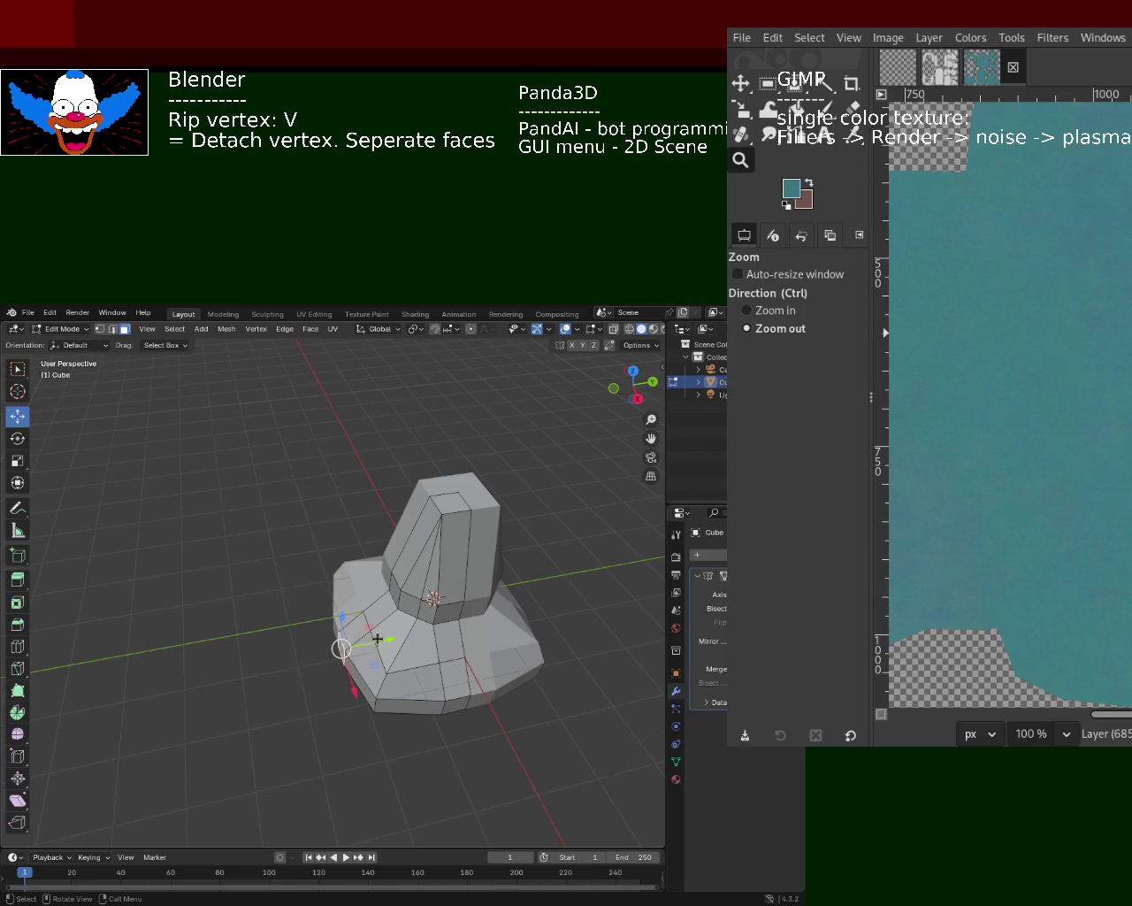
key(v)
key(y)
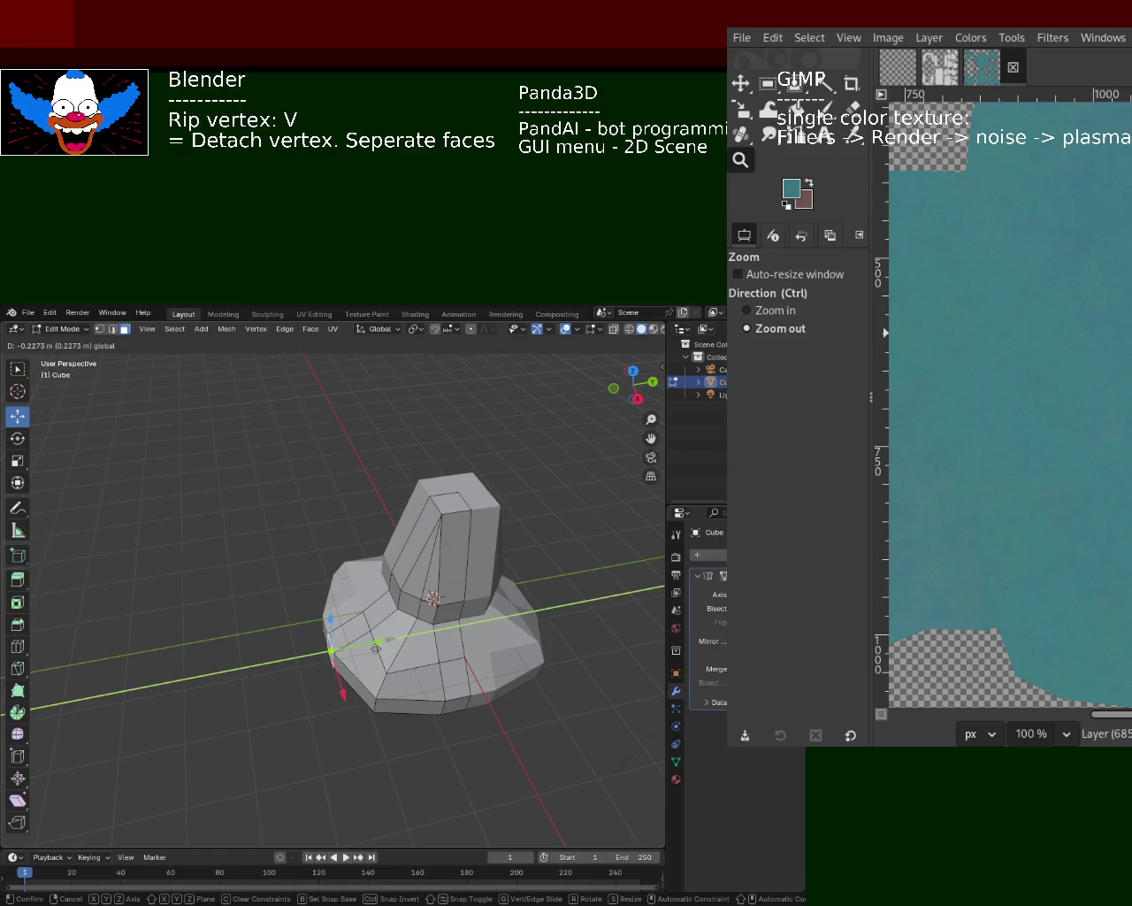
key(Escape)
click(455, 706)
key(v)
key(x)
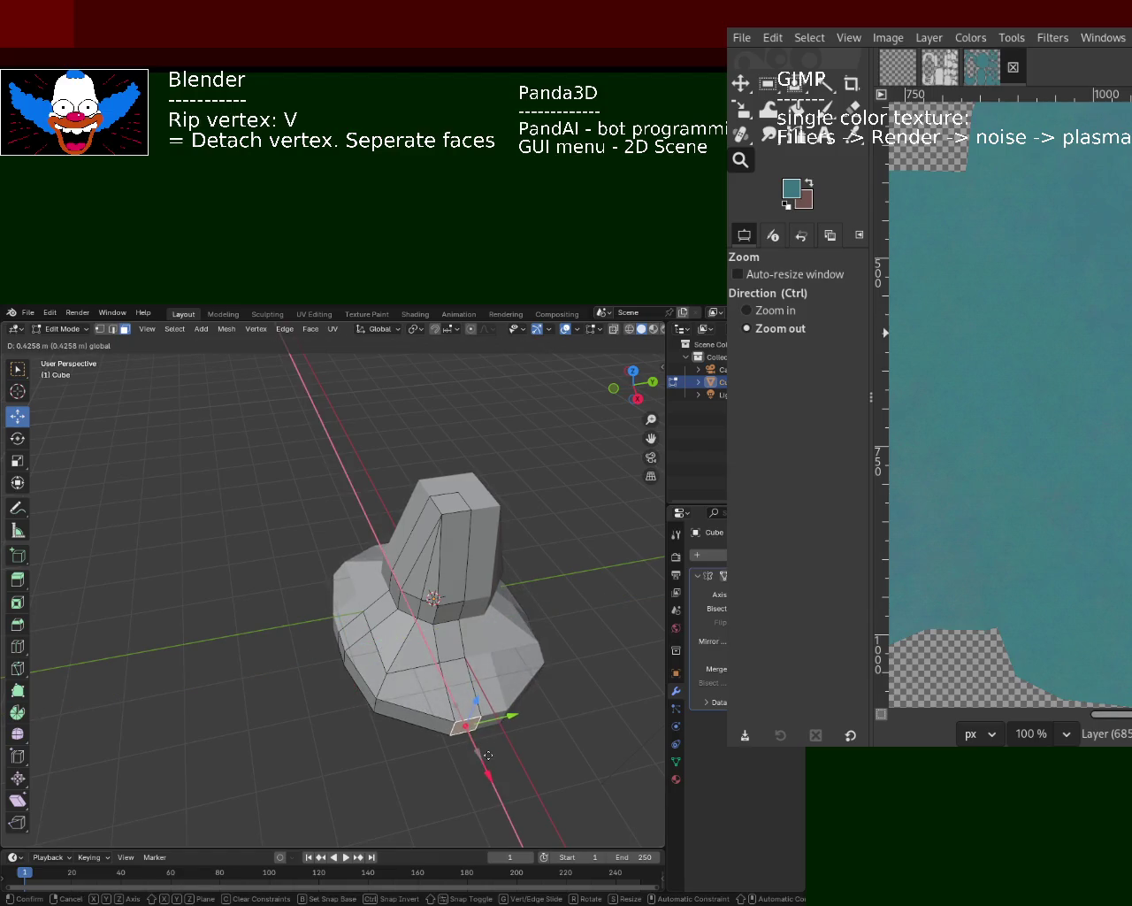
key(Escape)
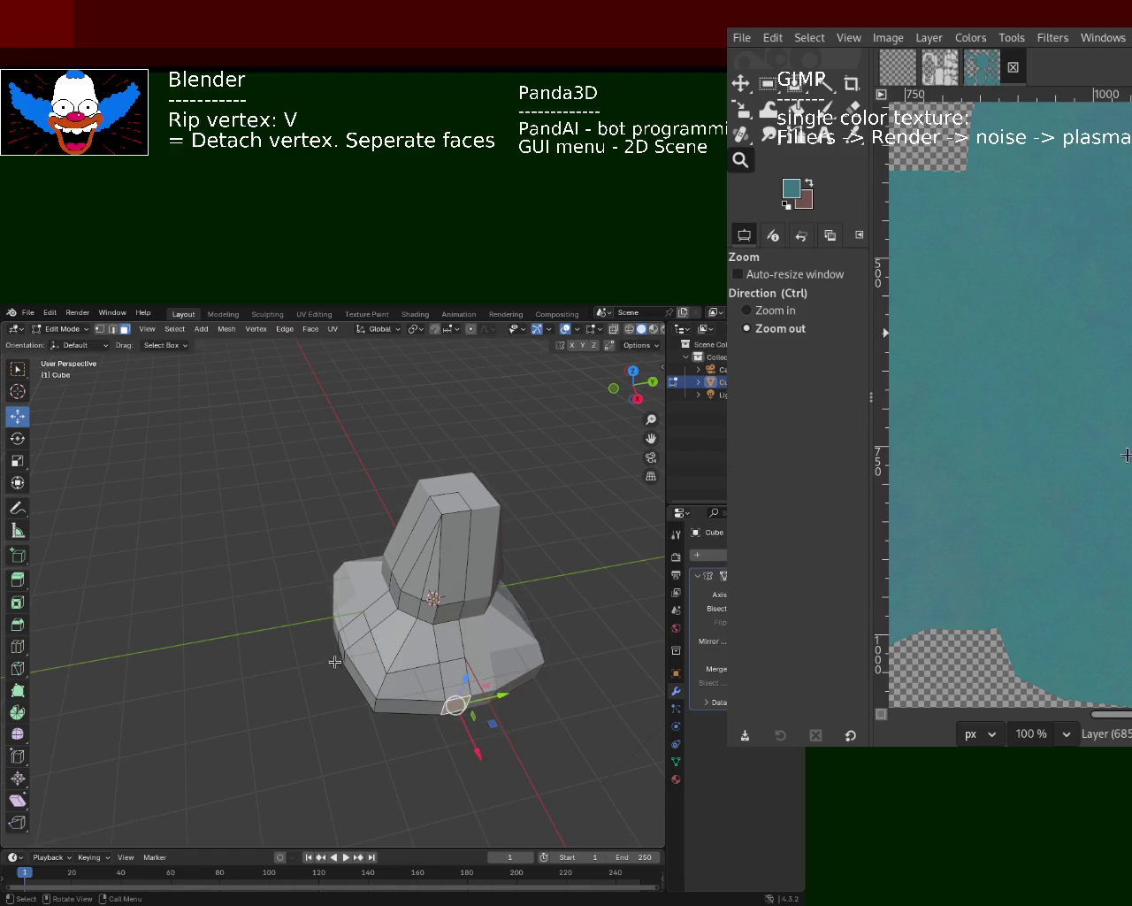
- Scale up the selected rim faces twice so the flared base spreads wider
key(s)
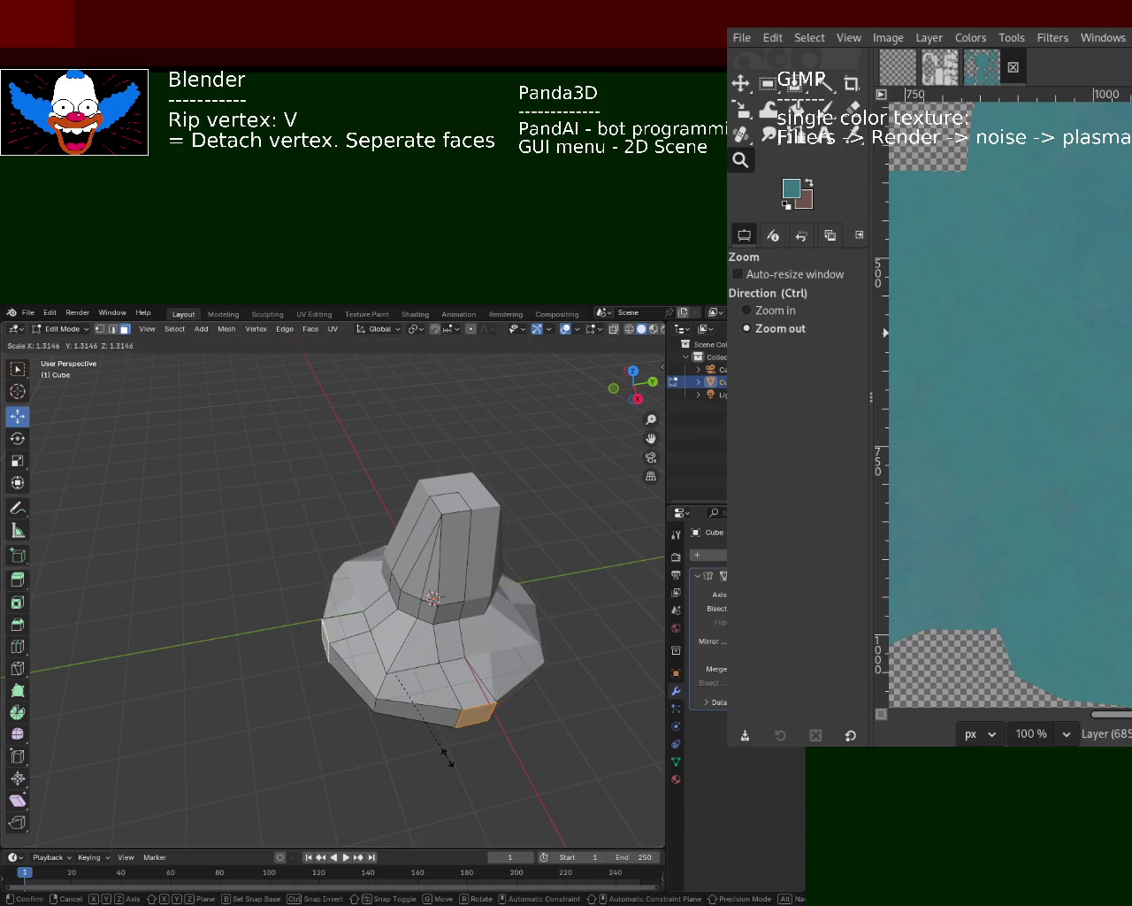
click(447, 757)
mouse_move(366, 657)
middle_down()
mouse_move(457, 587)
mouse_move(504, 574)
mouse_move(505, 622)
mouse_move(469, 659)
mouse_move(405, 670)
mouse_move(349, 665)
mouse_move(301, 592)
mouse_move(285, 620)
mouse_move(440, 644)
mouse_move(389, 676)
middle_up()
key(s)
click(434, 698)
middle_drag(475, 662, 477, 707)
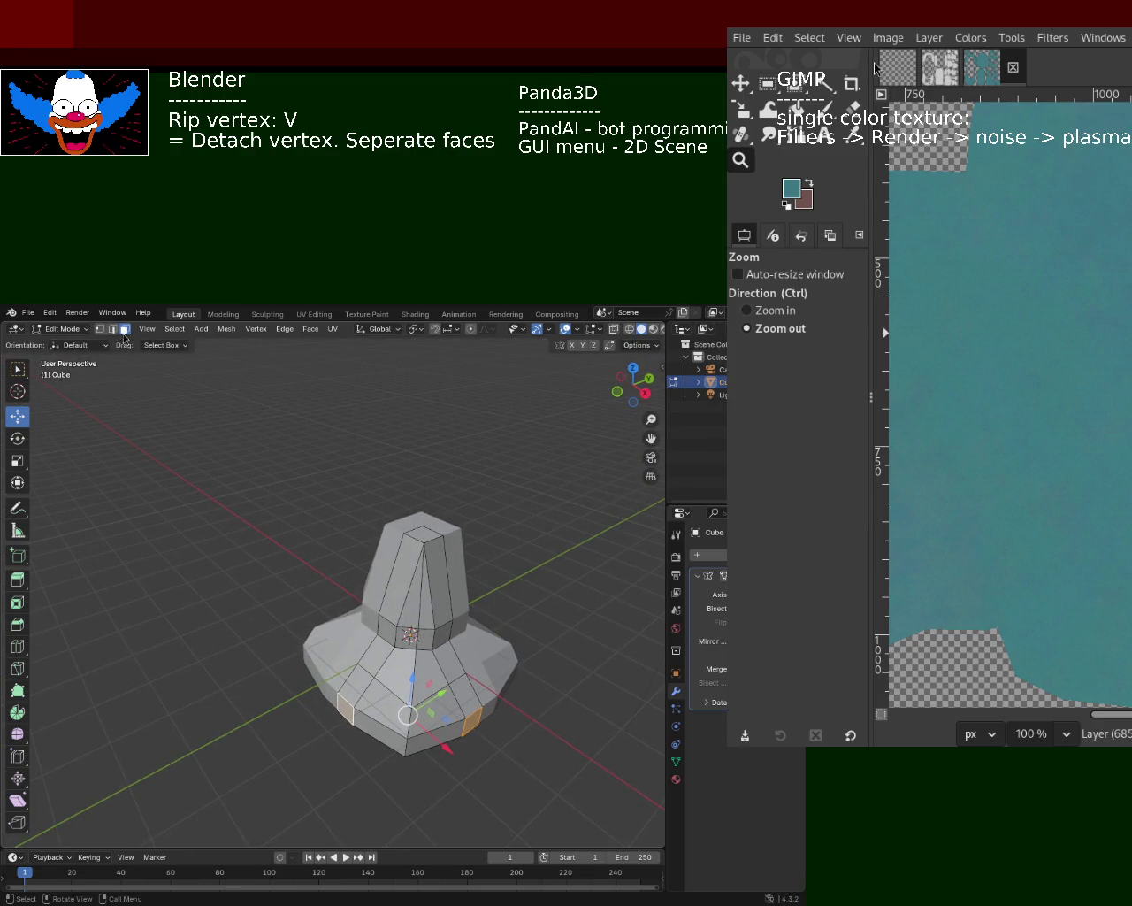
click(424, 529)
- Extrude the top face upward twice and shrink the new top into a narrower section
key(e)
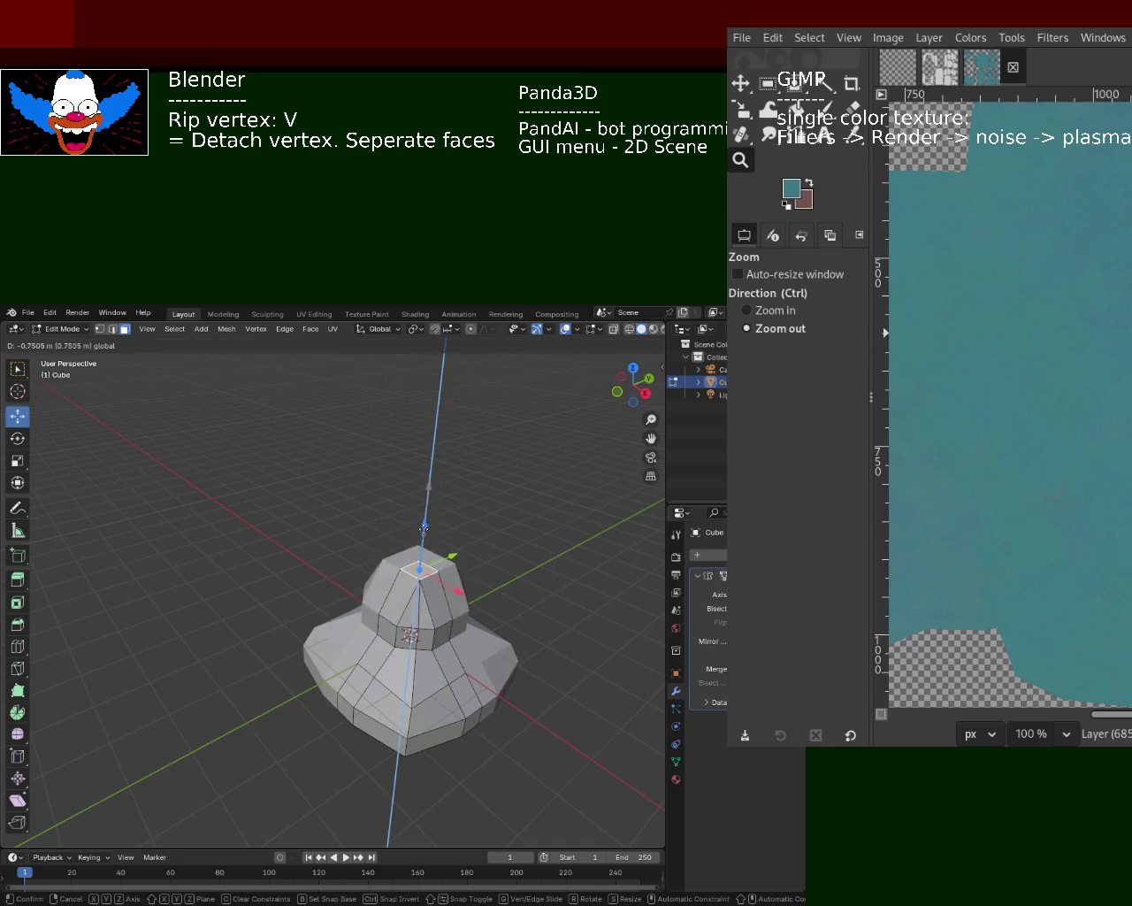
click(427, 522)
key(e)
click(421, 513)
key(s)
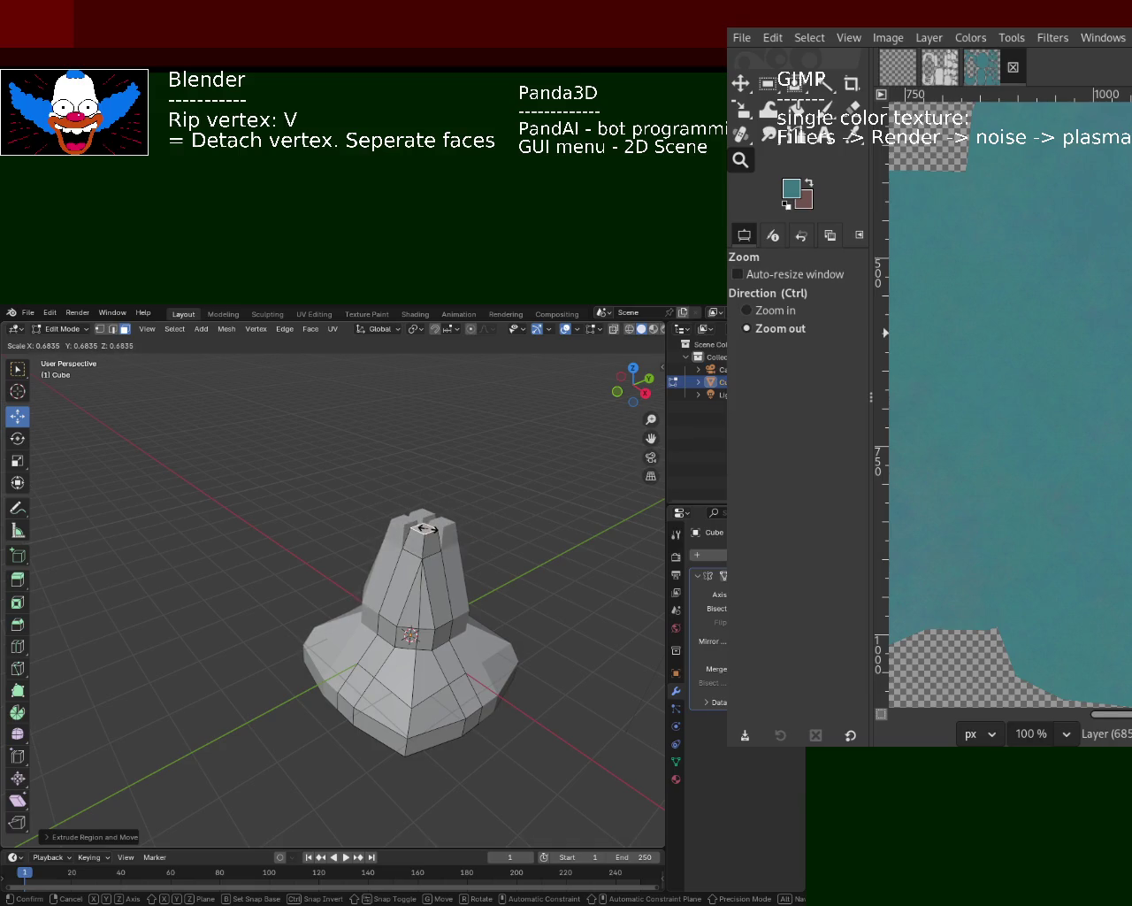
click(425, 528)
- Rip a vertex on the tower's top edge loose and move it
mouse_move(495, 601)
middle_down()
mouse_move(321, 650)
mouse_move(130, 413)
middle_up()
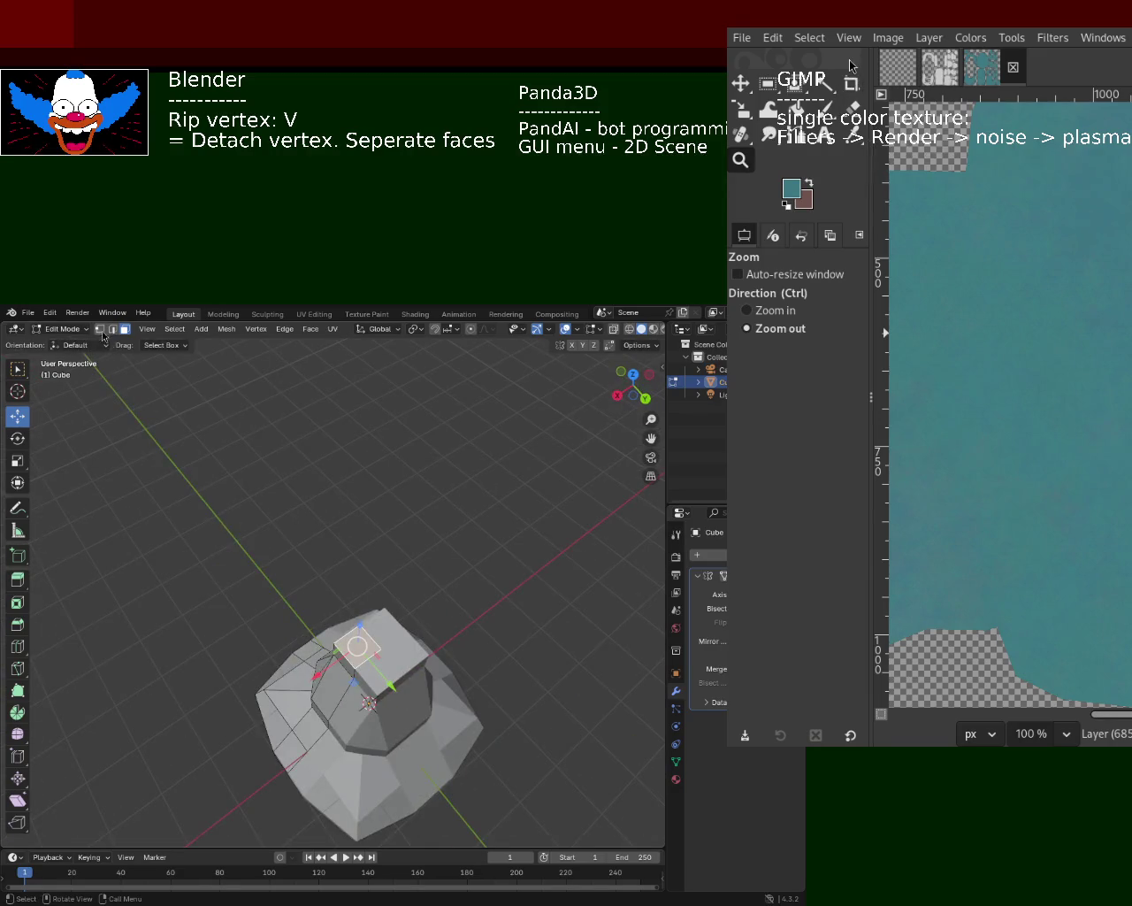
middle_drag(286, 589, 354, 544)
click(382, 558)
key(v)
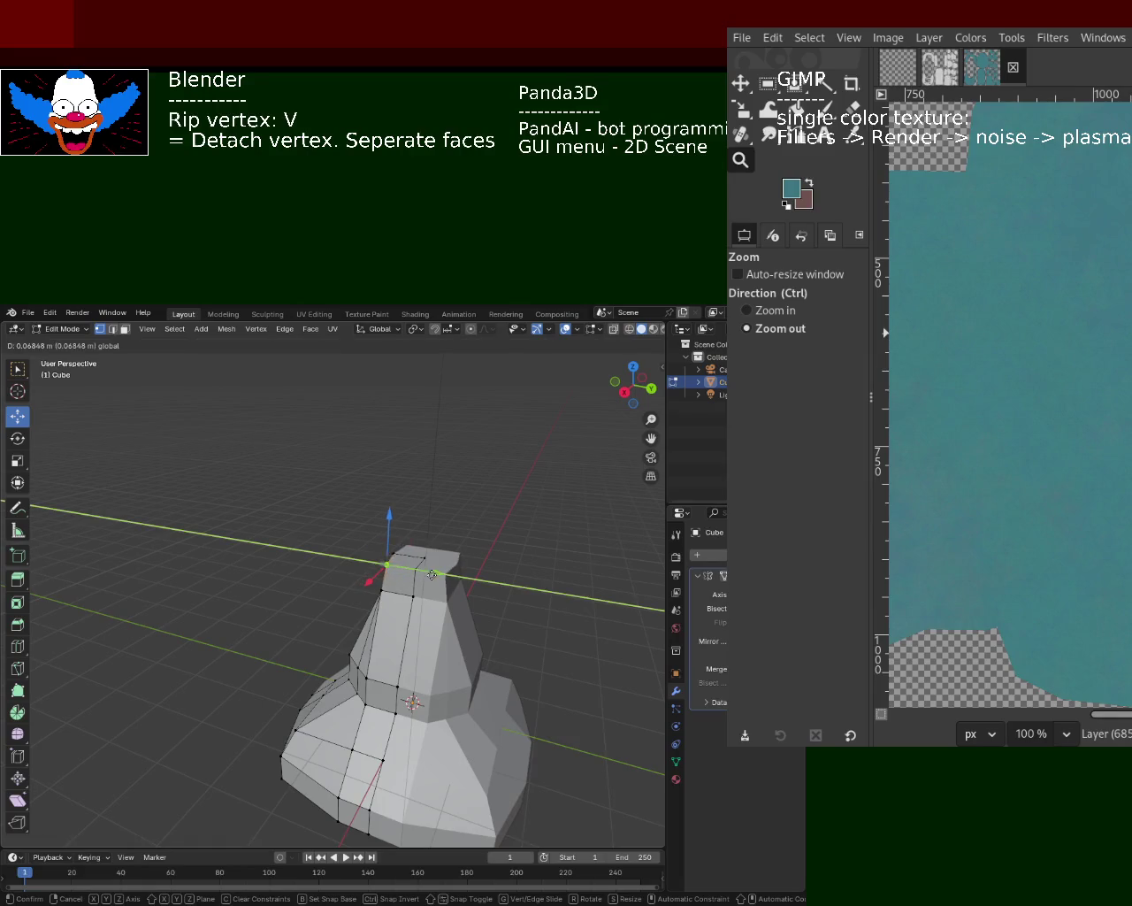
click(444, 579)
- Move that top vertex along the X axis, then adjust its height along Z
middle_drag(445, 579, 326, 609)
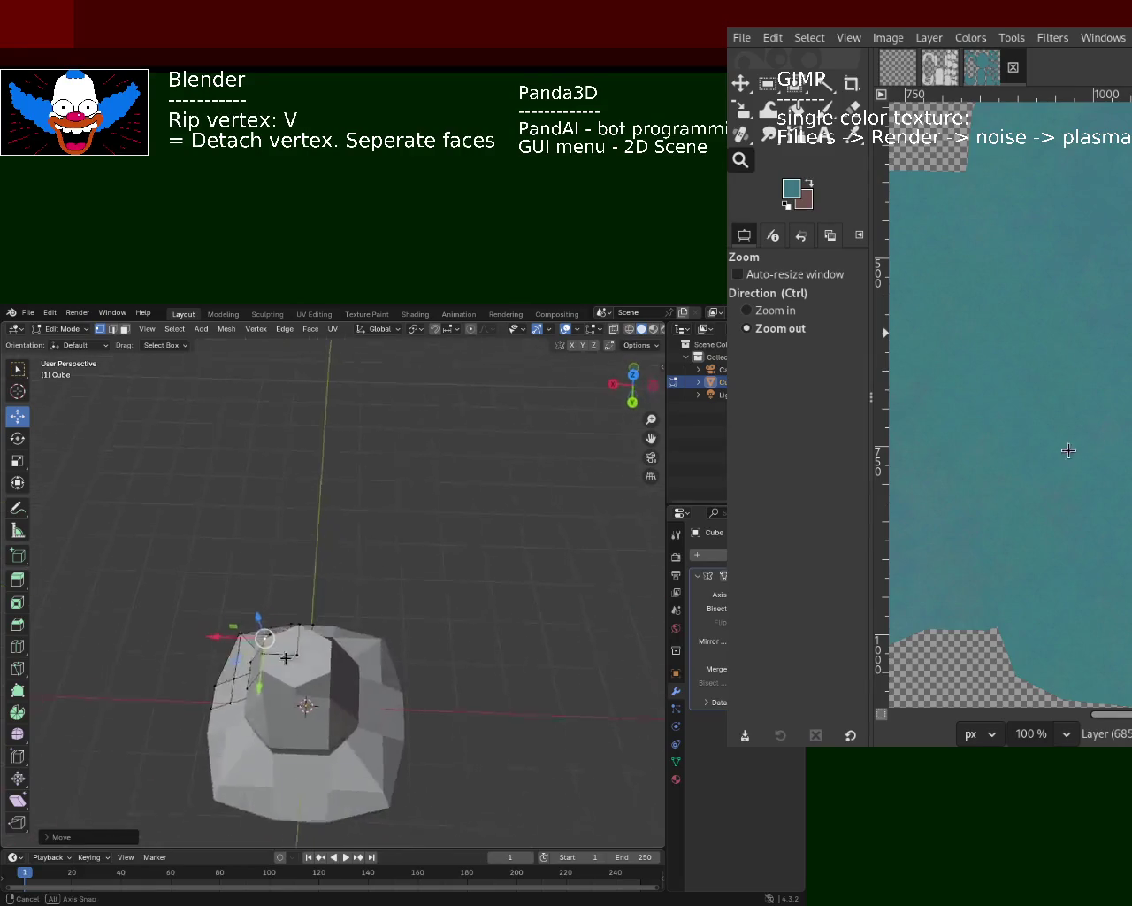
key(g)
key(x)
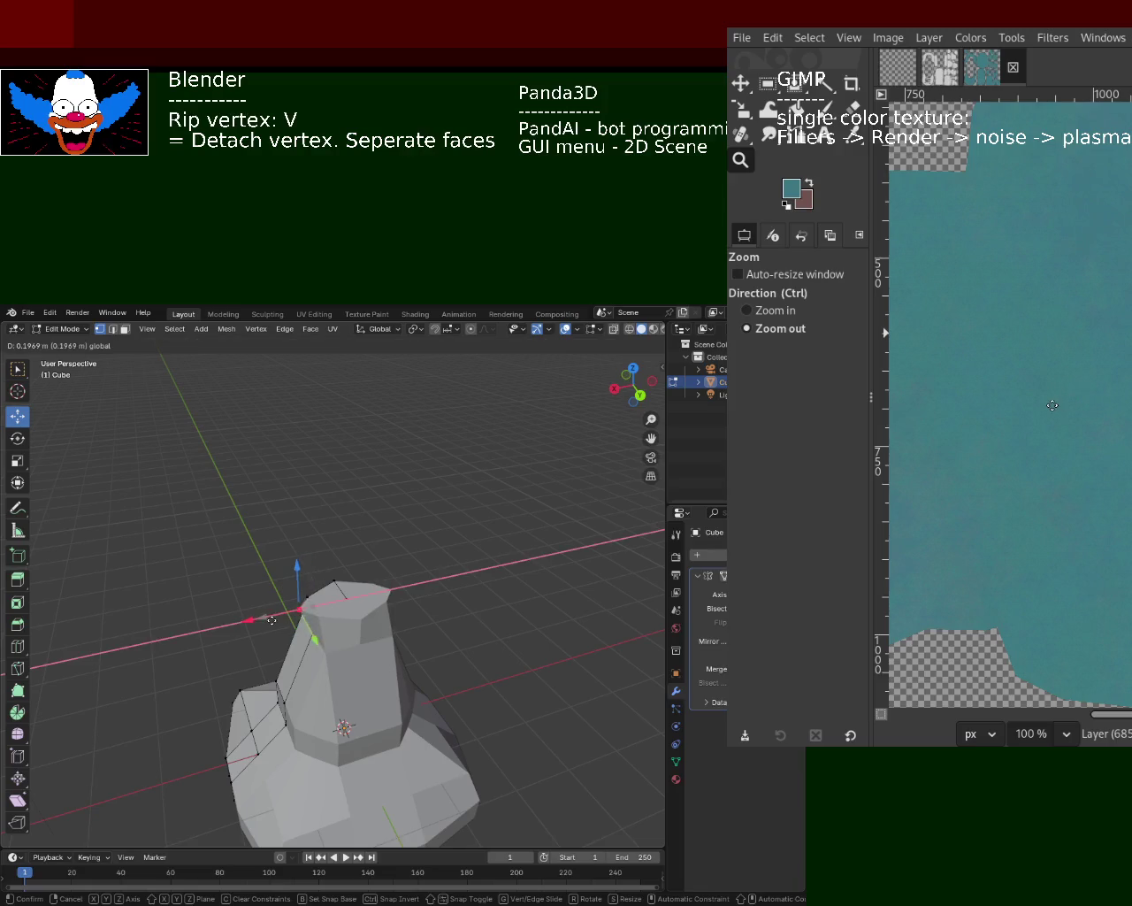
click(286, 618)
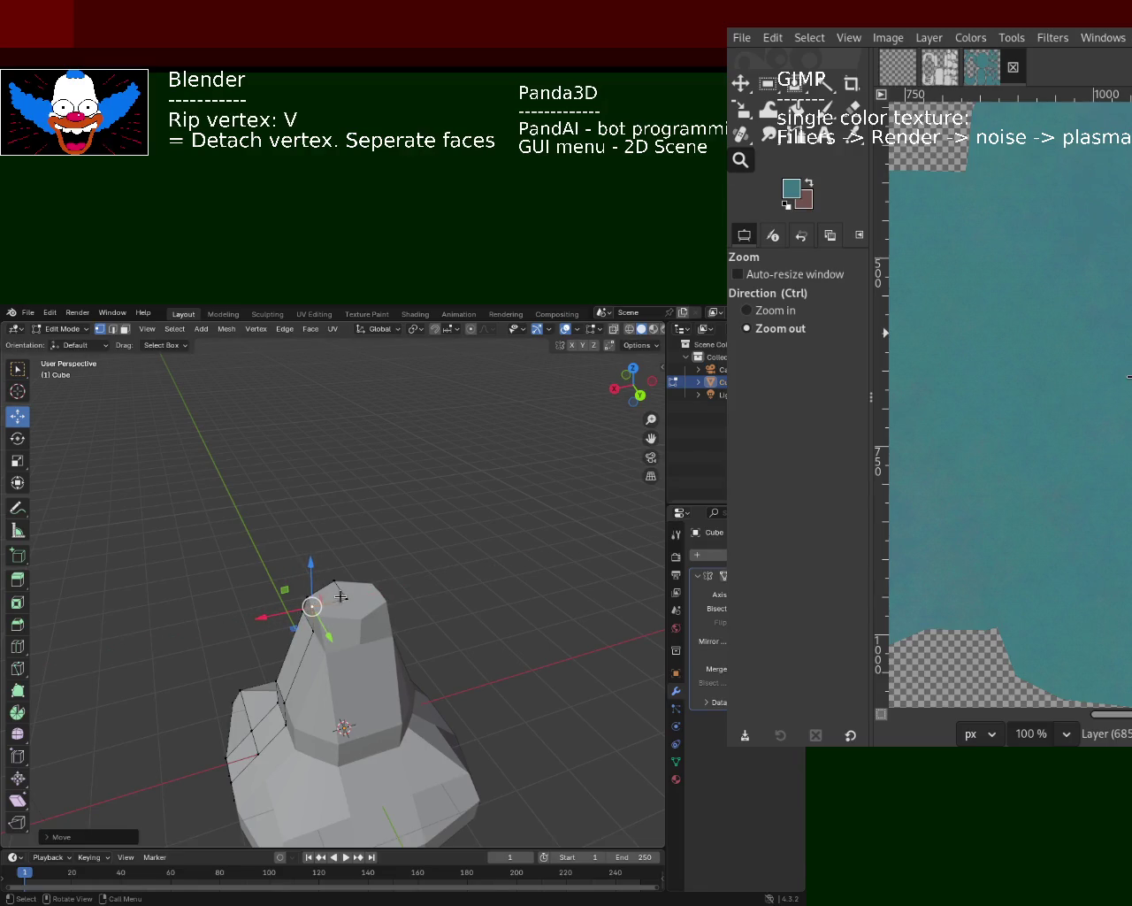
key(g)
key(z)
click(348, 555)
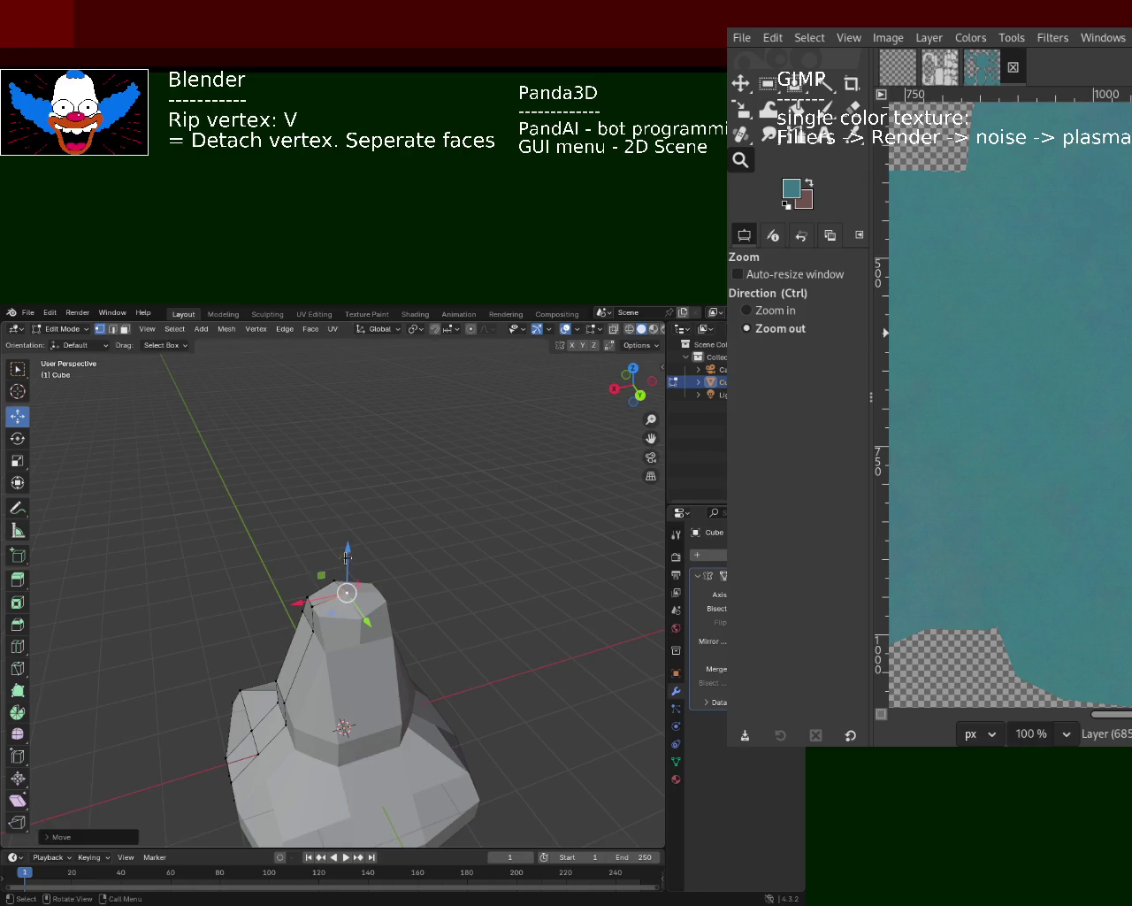
scroll(347, 555, down, 3)
- Rip the cone's top vertex and nudge it along Y to start forming the peak
mouse_move(498, 599)
middle_down()
mouse_move(516, 551)
mouse_move(505, 597)
mouse_move(463, 567)
middle_up()
middle_drag(456, 486, 420, 565)
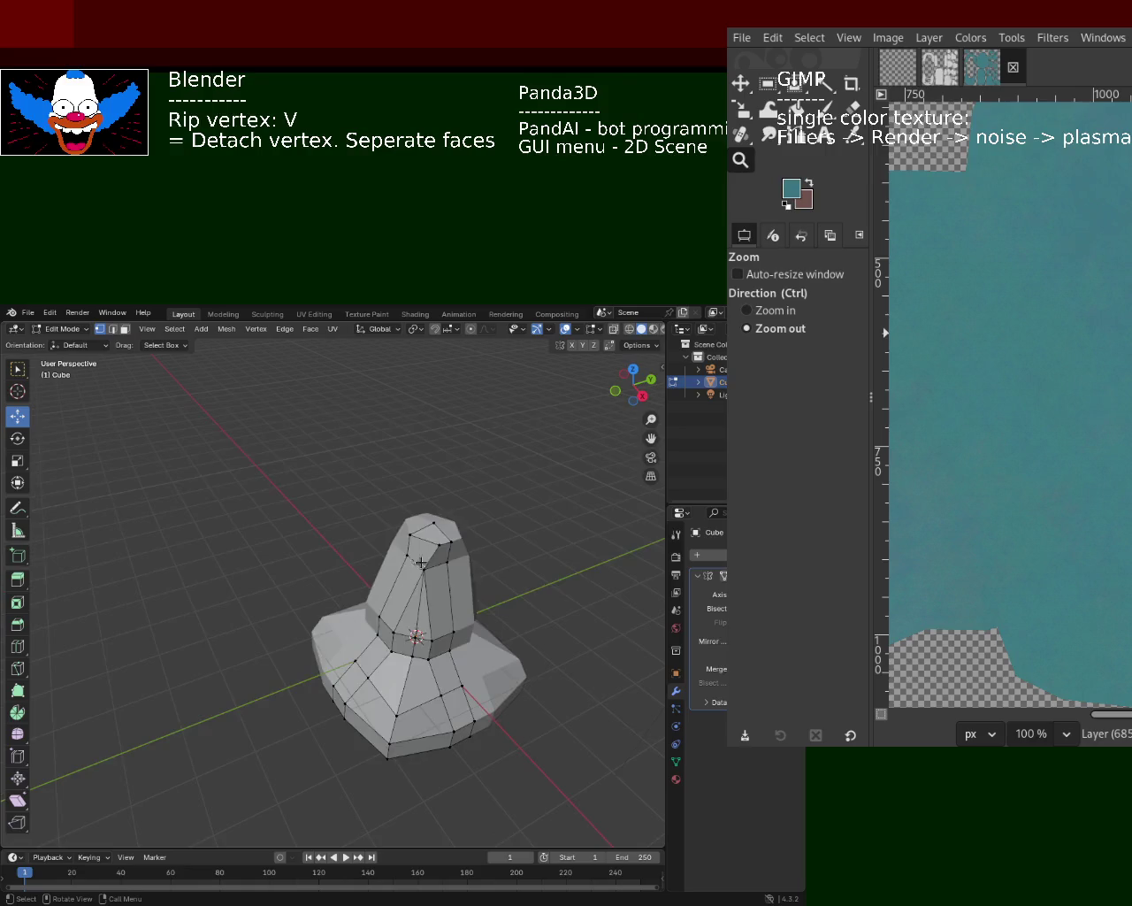
click(447, 542)
key(v)
click(457, 546)
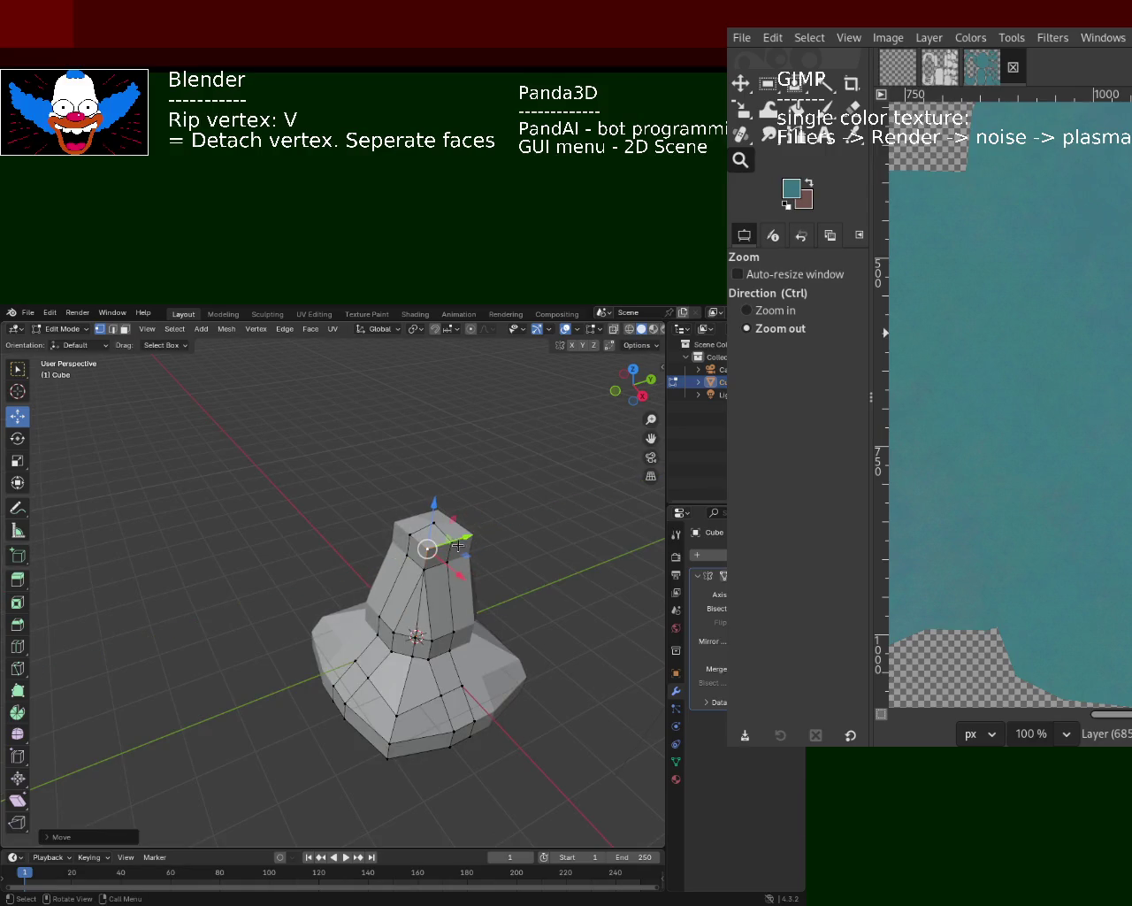
key(g)
click(409, 554)
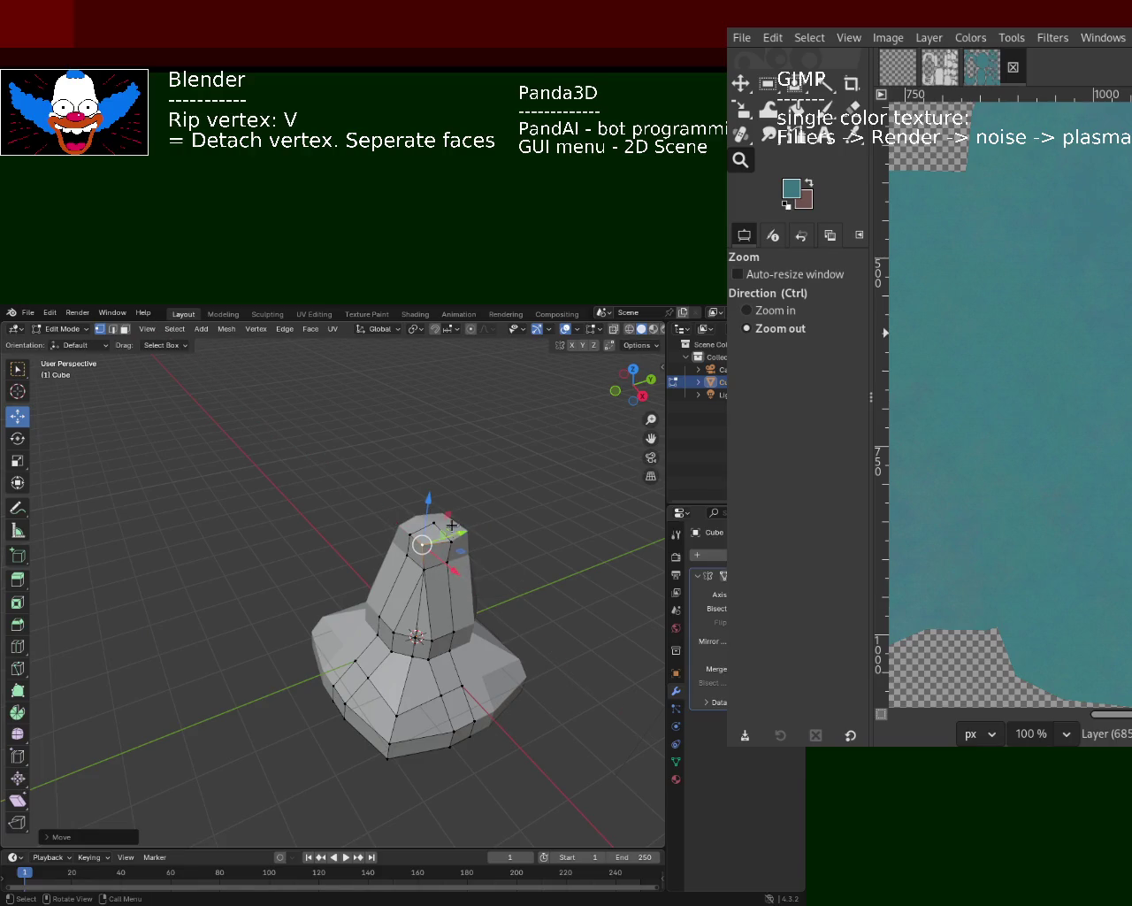
key(g)
key(y)
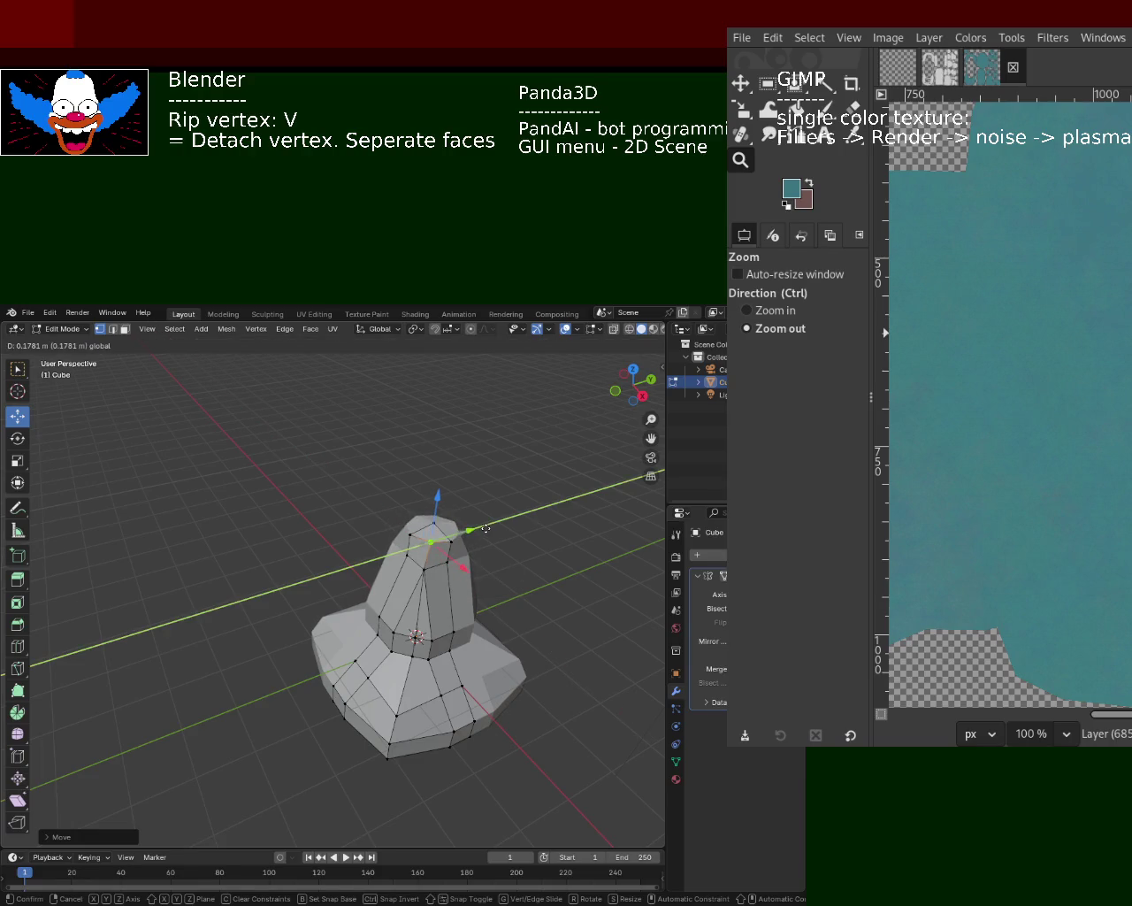
click(486, 528)
click(518, 538)
- Rip a vertex near the tip and slide it along the Y axis
mouse_move(518, 538)
middle_down()
mouse_move(450, 537)
mouse_move(429, 562)
middle_up()
scroll(449, 536, up, 2)
scroll(465, 532, up, 2)
scroll(433, 637, up, 2)
click(464, 620)
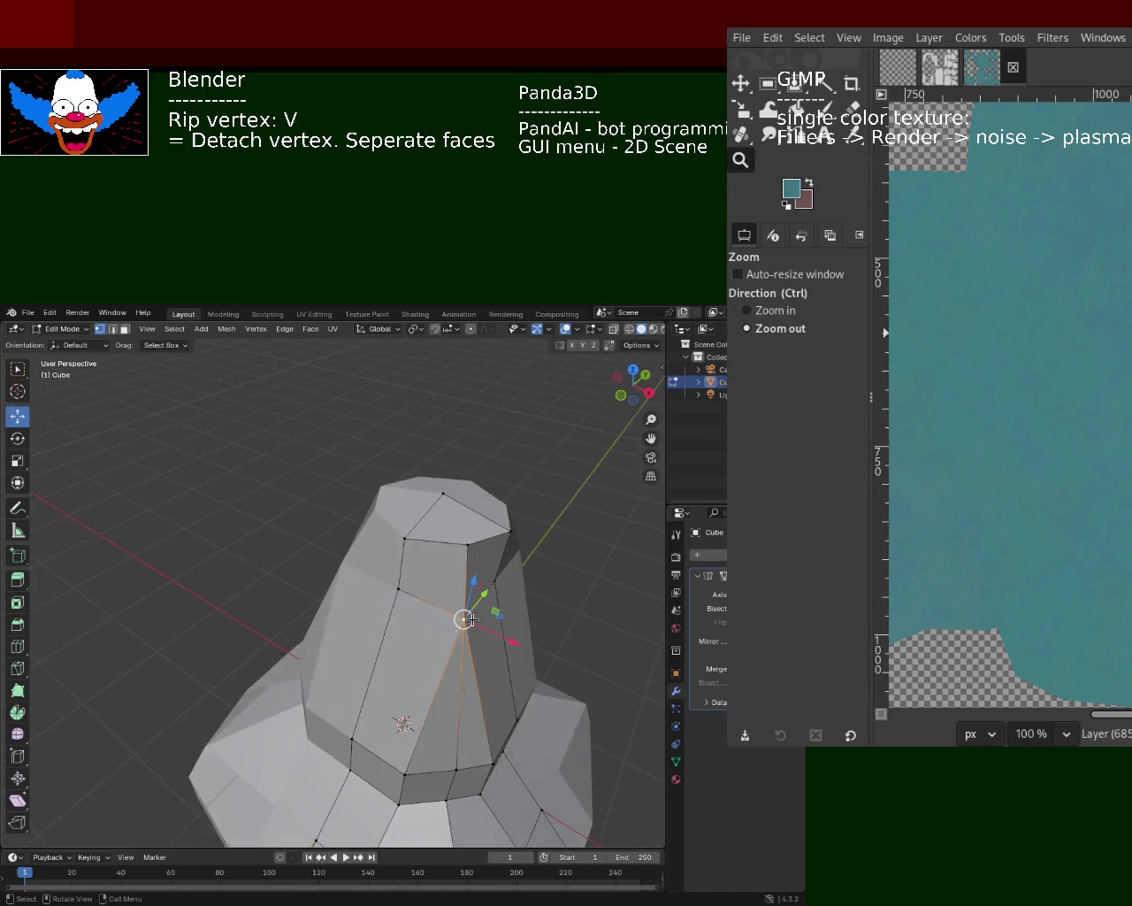
mouse_move(496, 578)
middle_down()
mouse_move(415, 576)
mouse_move(501, 575)
middle_up()
click(402, 634)
key(v)
key(y)
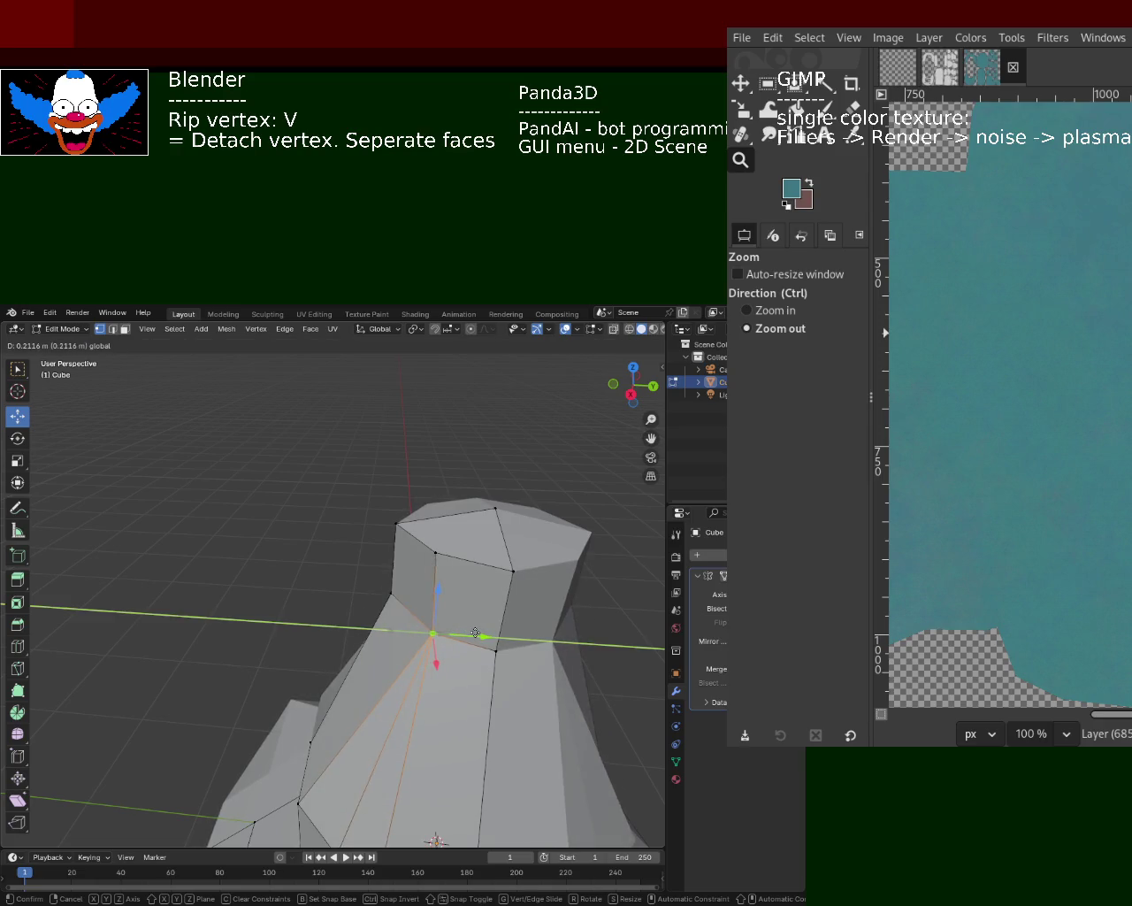
click(475, 634)
- Shift the remaining top vertices along Y and X to taper the tip
middle_drag(429, 557, 495, 557)
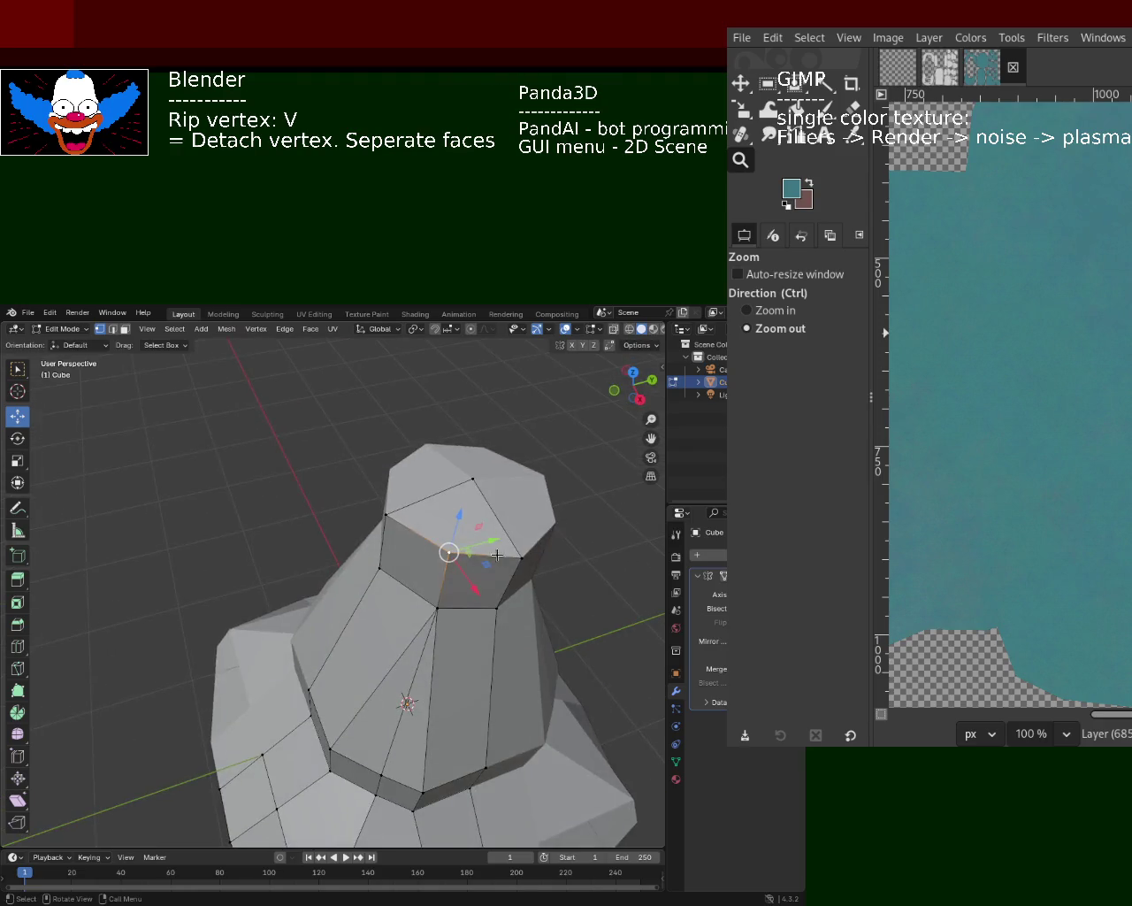
drag(547, 585, 352, 520)
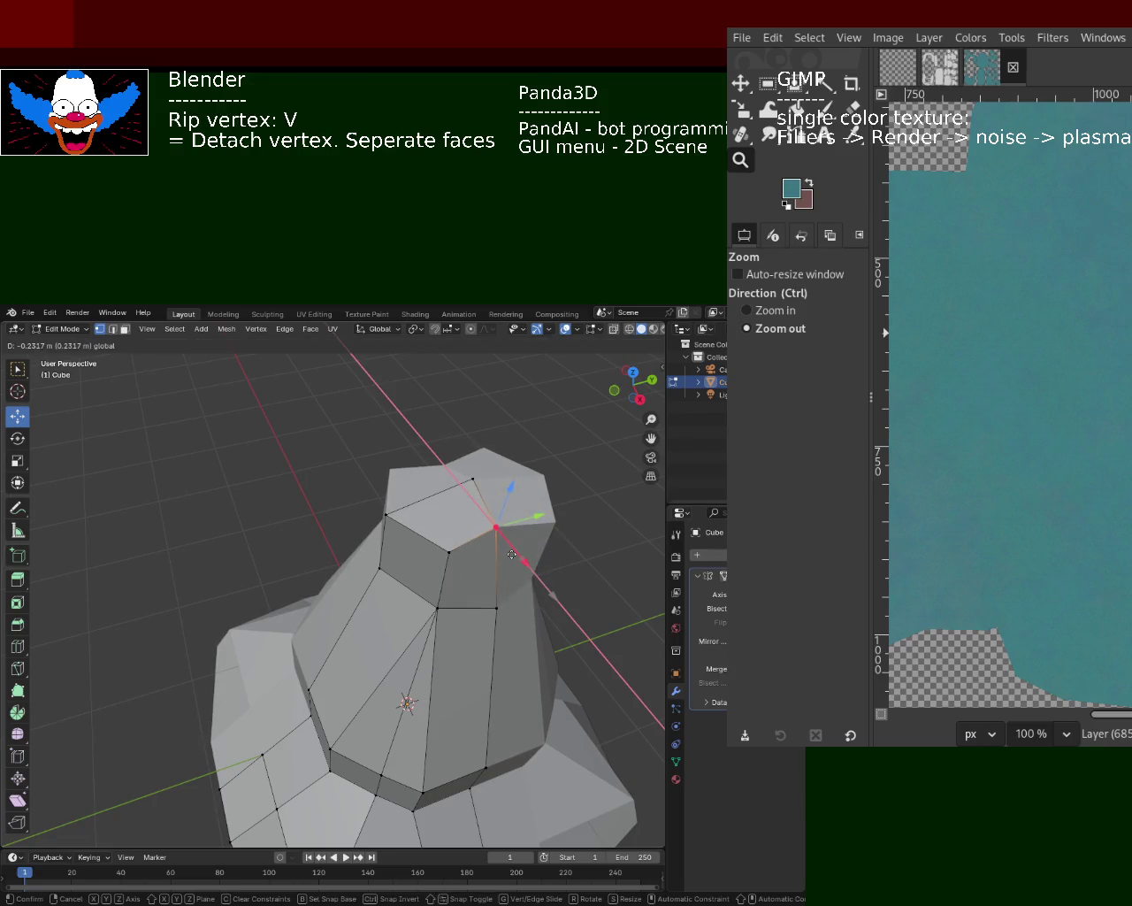
click(404, 529)
key(g)
key(y)
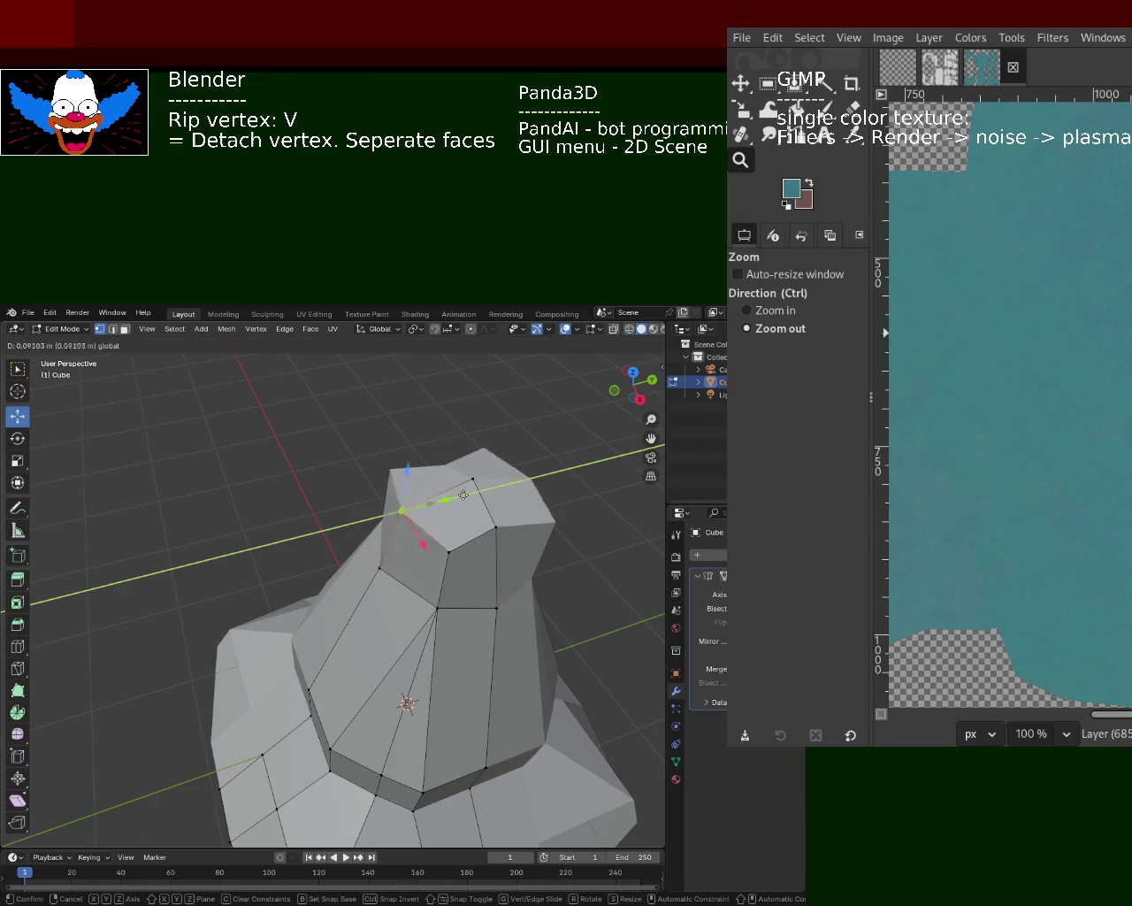
click(464, 559)
click(463, 559)
key(g)
key(y)
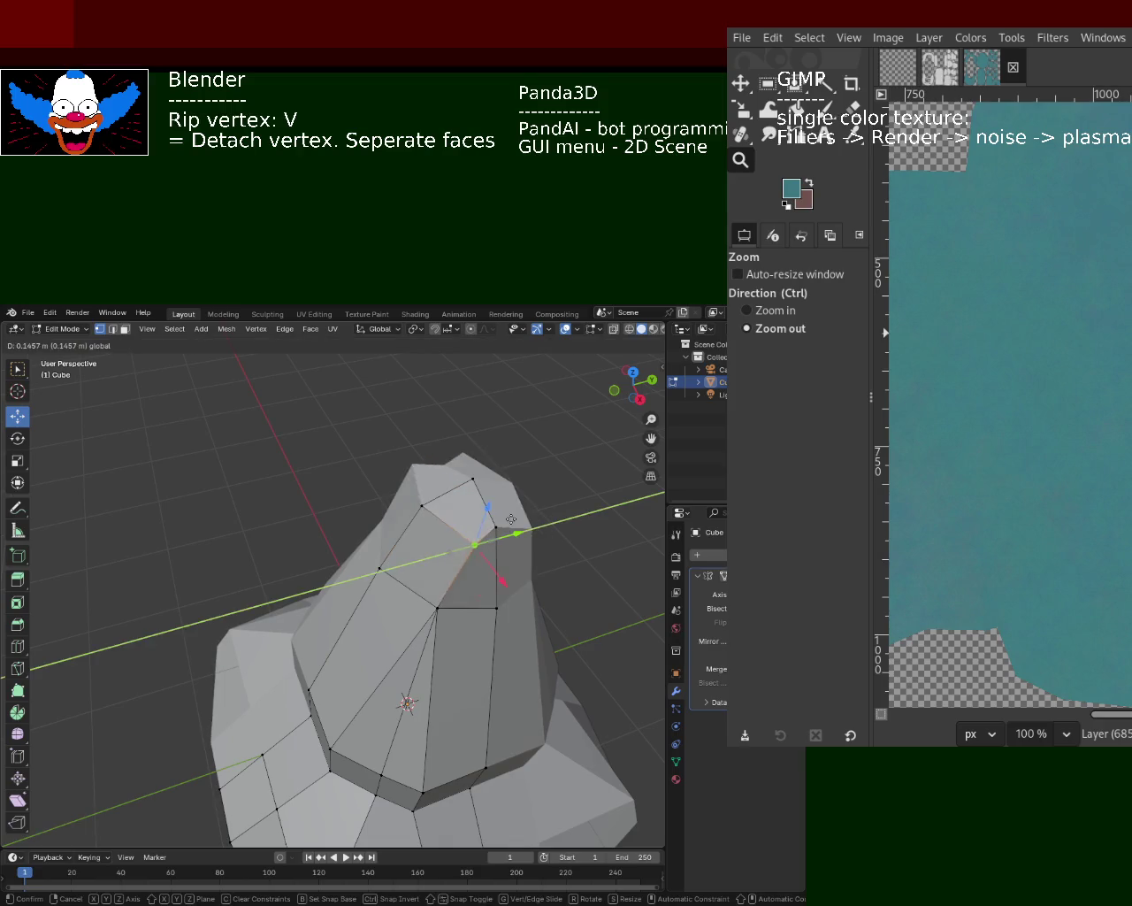
click(463, 562)
key(g)
key(x)
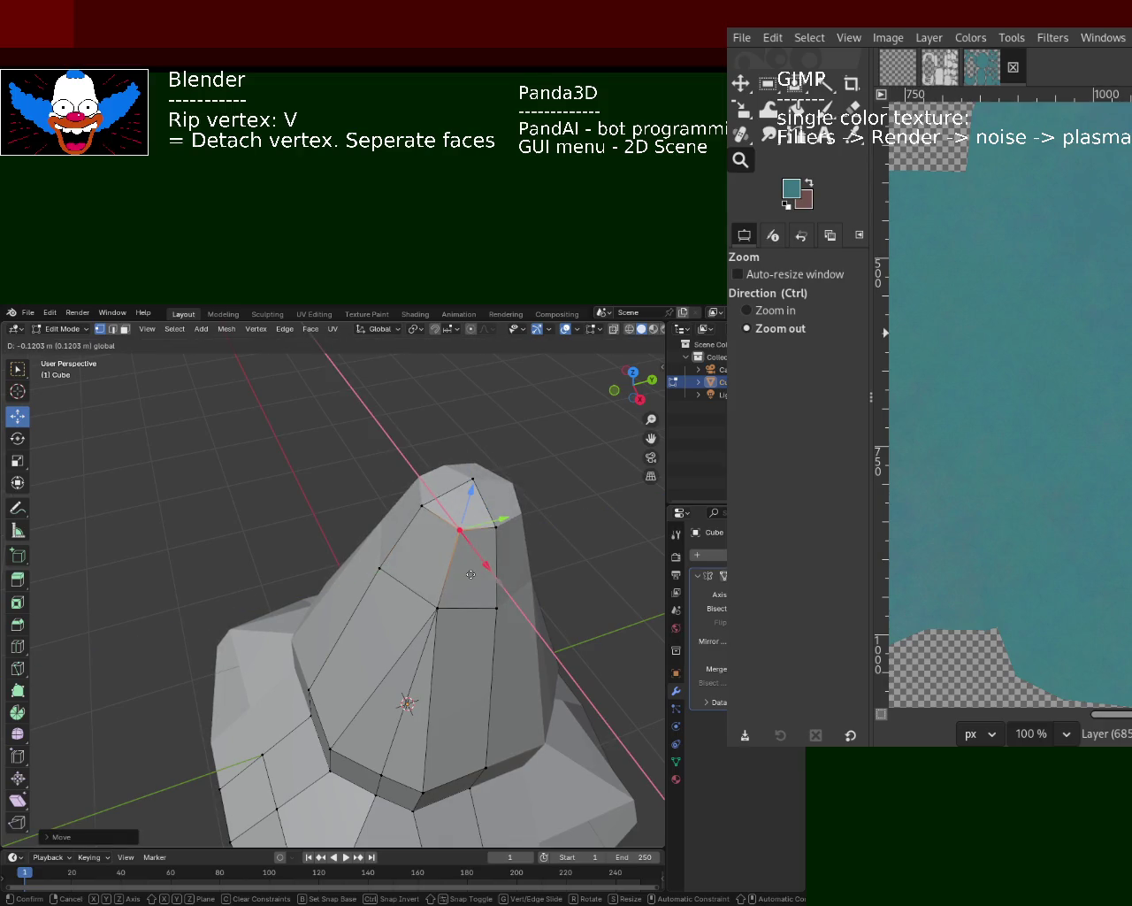
click(471, 574)
- Orbit around the reshaped cone to inspect its pointed peak
middle_drag(470, 574, 463, 475)
scroll(437, 602, down, 3)
mouse_move(437, 602)
middle_down()
mouse_move(419, 581)
mouse_move(426, 561)
middle_up()
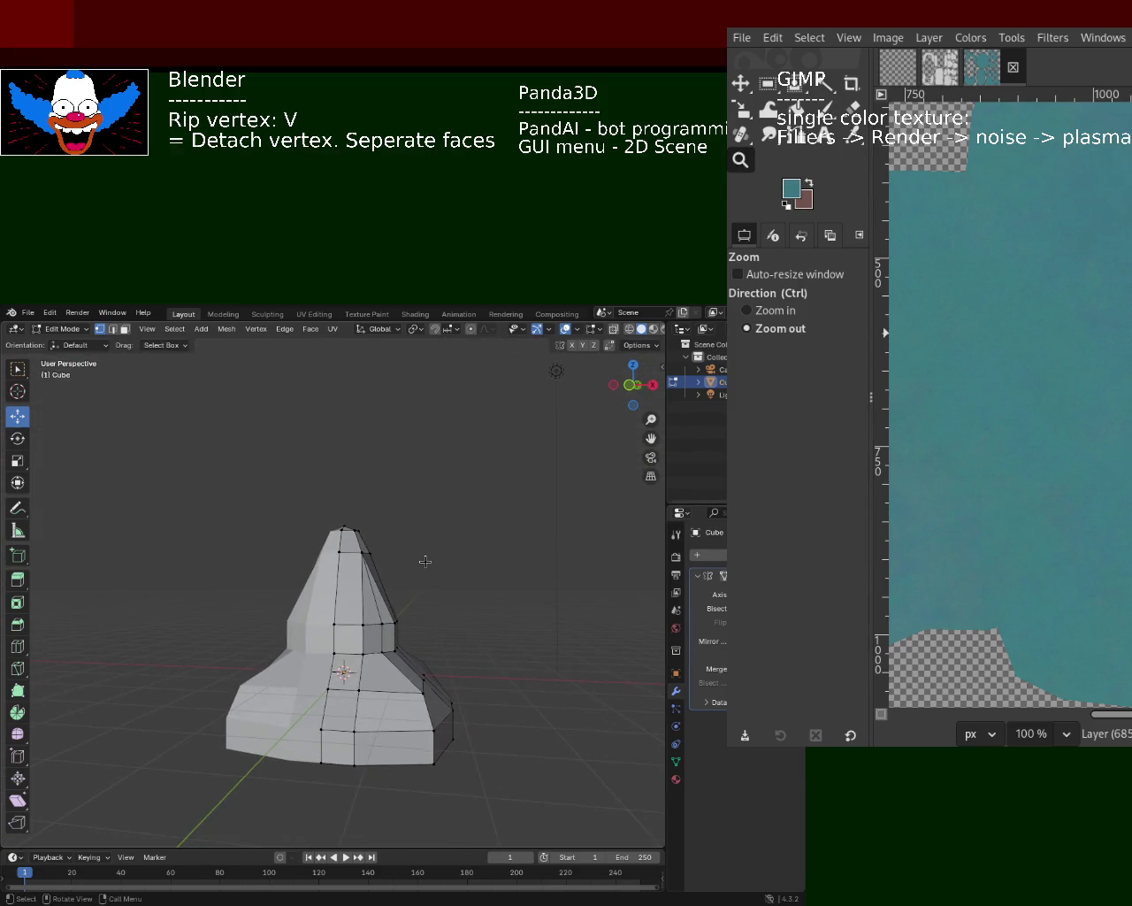
mouse_move(426, 561)
middle_down()
mouse_move(645, 551)
mouse_move(569, 473)
mouse_move(369, 687)
mouse_move(420, 669)
mouse_move(404, 637)
mouse_move(468, 620)
middle_up()
scroll(468, 620, down, 2)
middle_drag(390, 619, 243, 613)
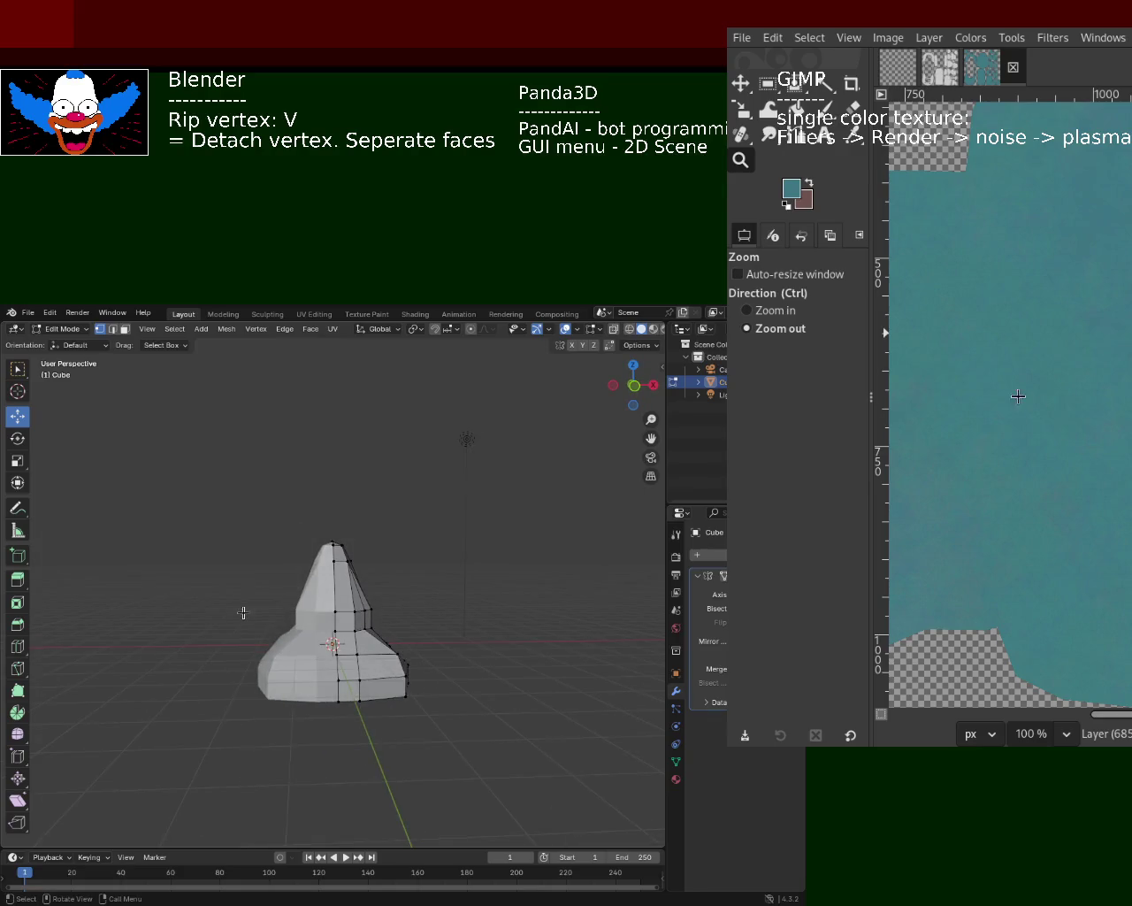
- In wireframe, try raising face strips on the upper cone, undoing each move
click(630, 329)
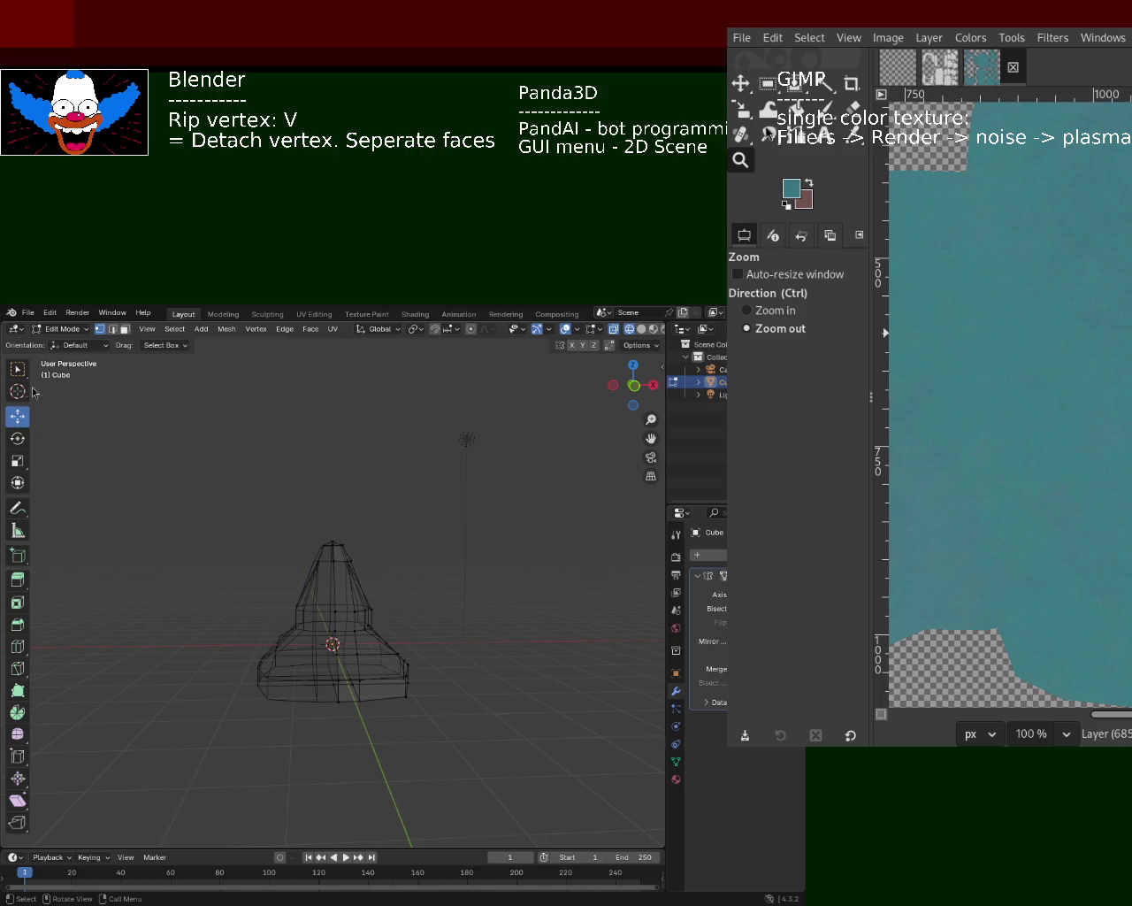
key(w)
drag(235, 480, 423, 617)
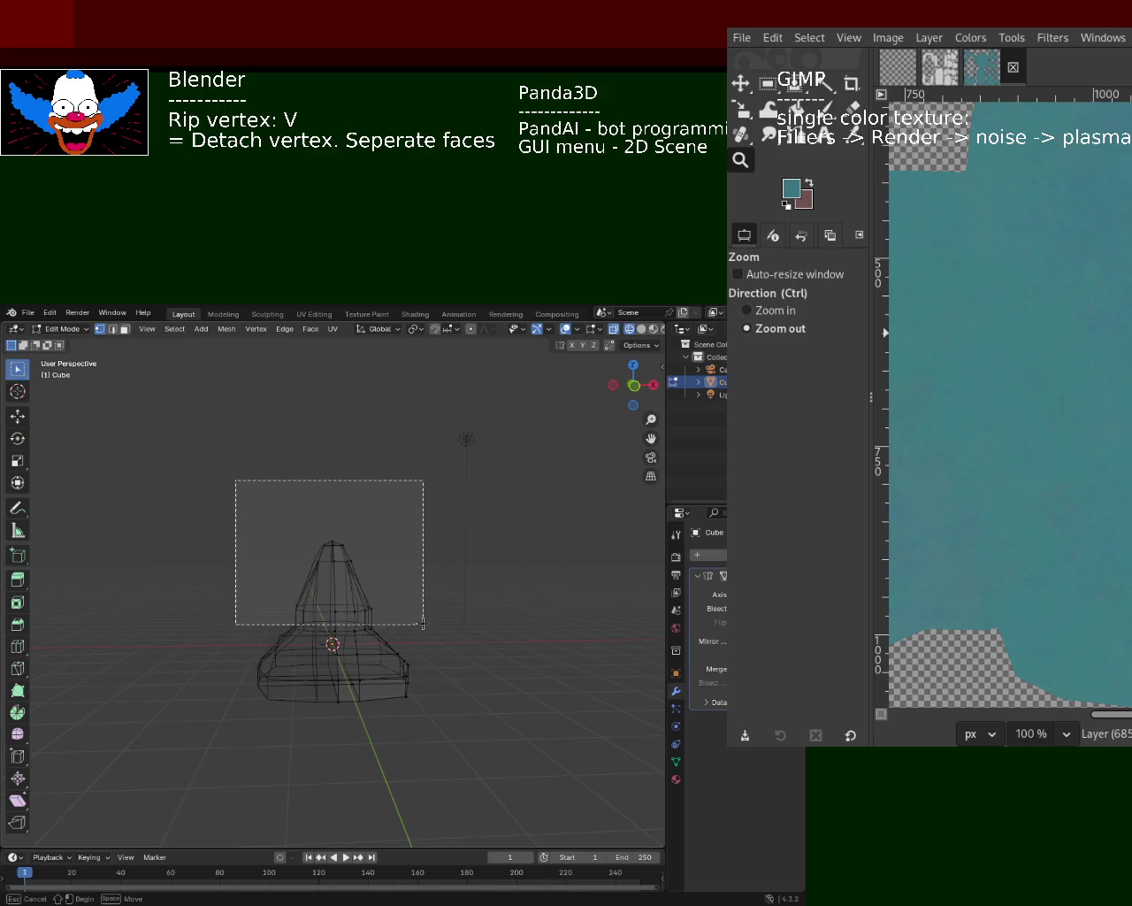
click(338, 546)
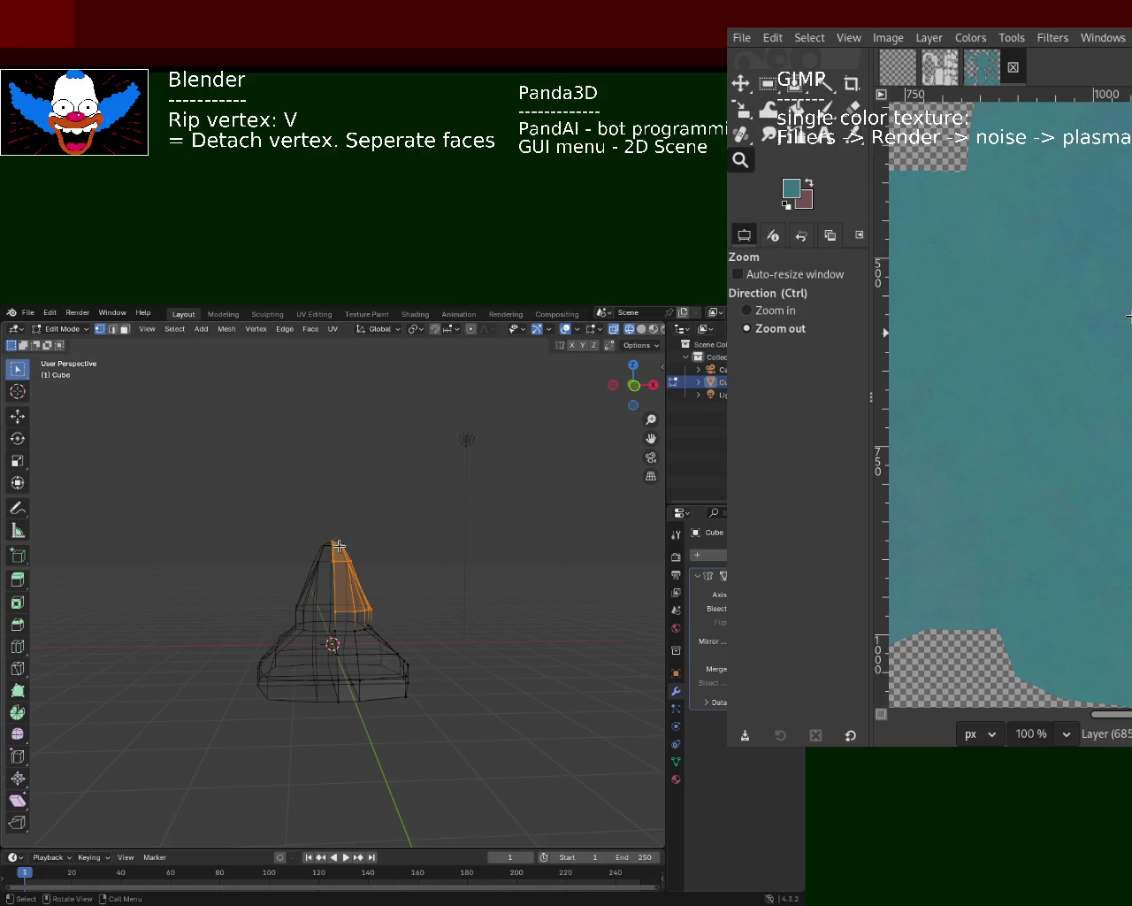
click(18, 416)
mouse_move(347, 524)
mouse_down()
mouse_move(352, 487)
mouse_move(350, 522)
mouse_up()
key(ctrl+z)
key(ctrl+z)
mouse_move(449, 563)
middle_down()
mouse_move(233, 564)
mouse_move(313, 599)
middle_up()
alt+click(370, 561)
drag(355, 509, 354, 522)
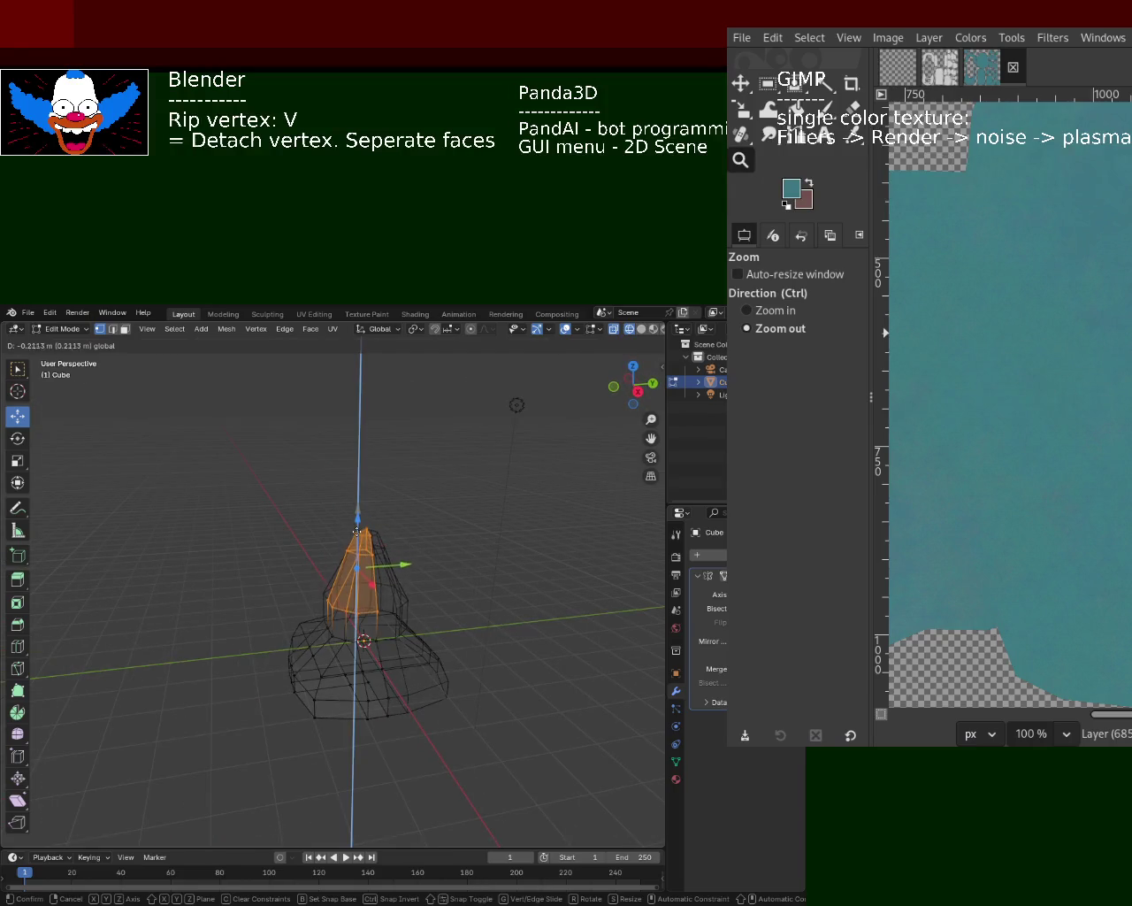
key(ctrl+z)
key(ctrl+z)
- Switch the viewport to Solid shading and orbit around the cone
drag(633, 386, 662, 364)
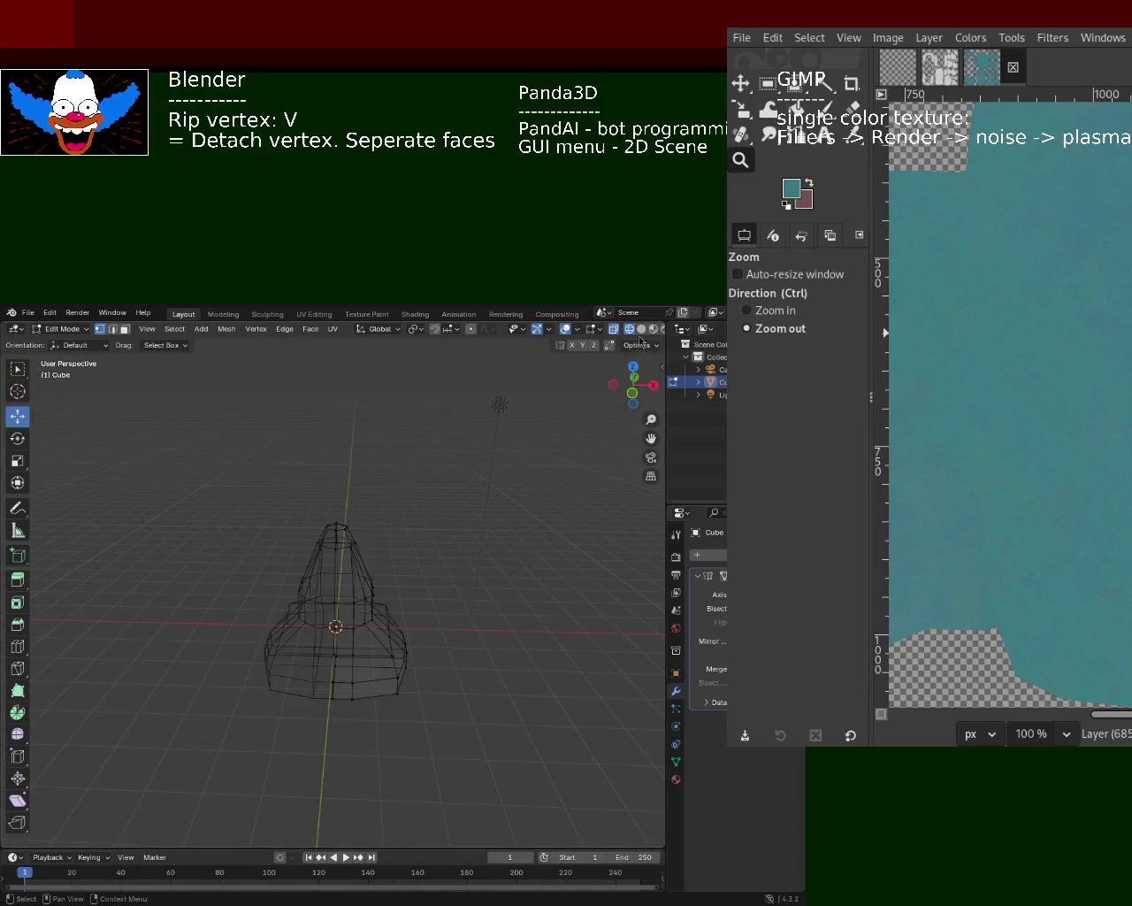
click(642, 329)
mouse_move(415, 485)
middle_down()
mouse_move(518, 528)
mouse_move(417, 630)
middle_up()
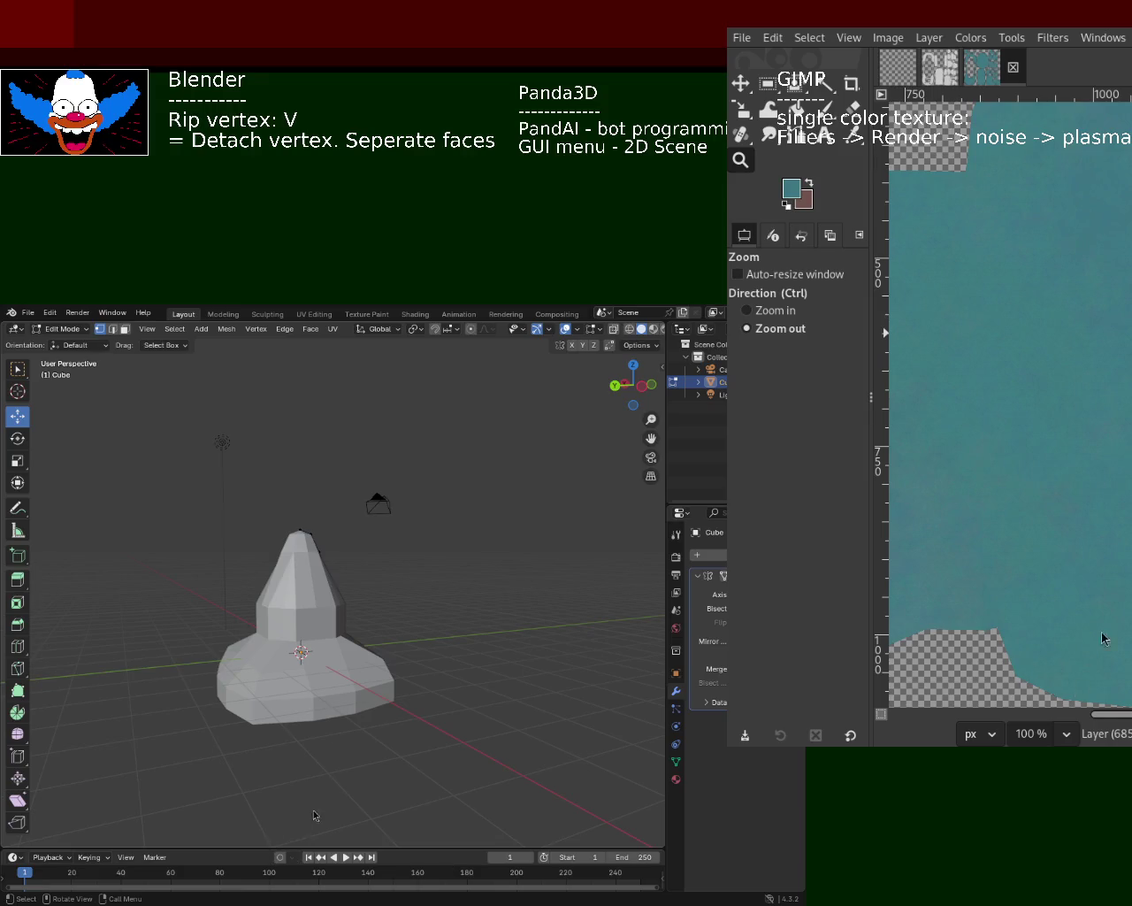
mouse_move(229, 716)
middle_down()
mouse_move(211, 659)
mouse_move(253, 480)
mouse_move(172, 486)
mouse_move(561, 442)
mouse_move(275, 621)
mouse_move(626, 624)
middle_up()
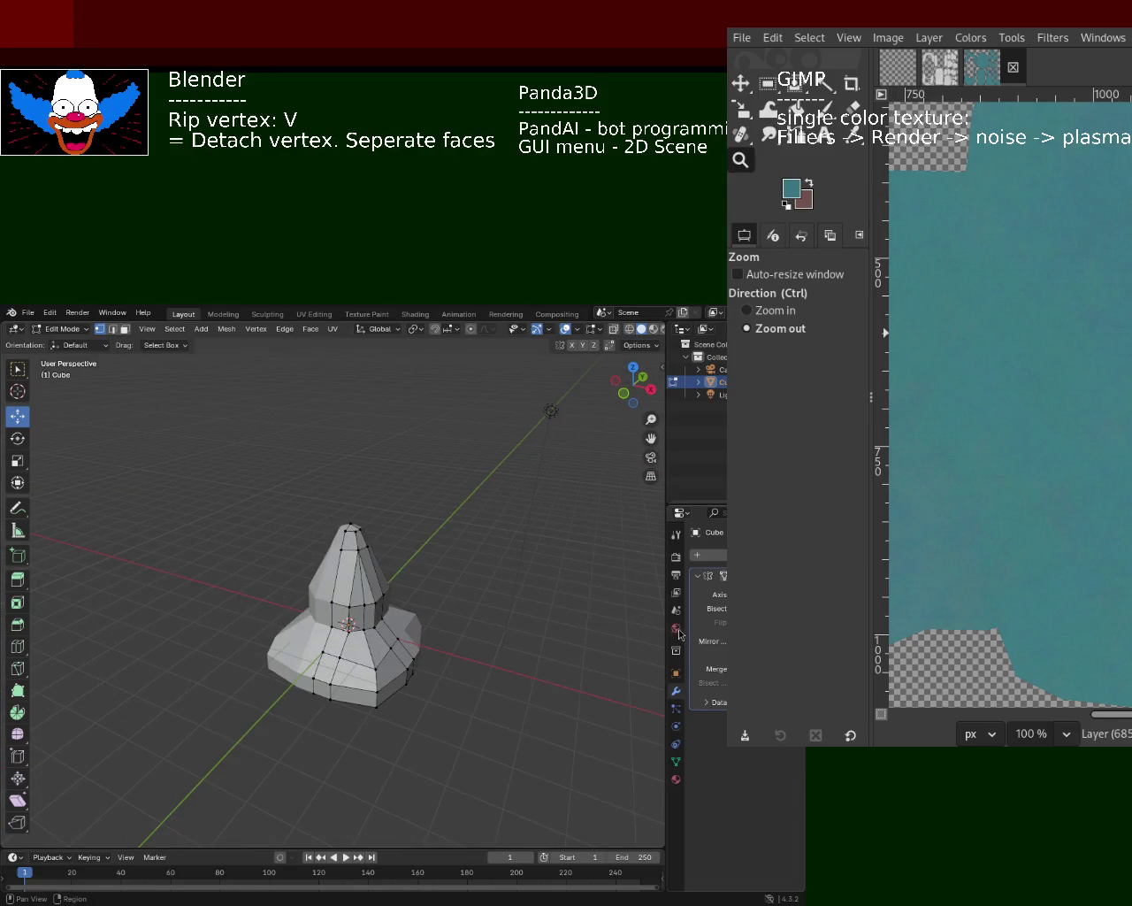
- Apply the cone's modifier from its Properties header menu in Object Mode, then orbit to view it
right_click(703, 600)
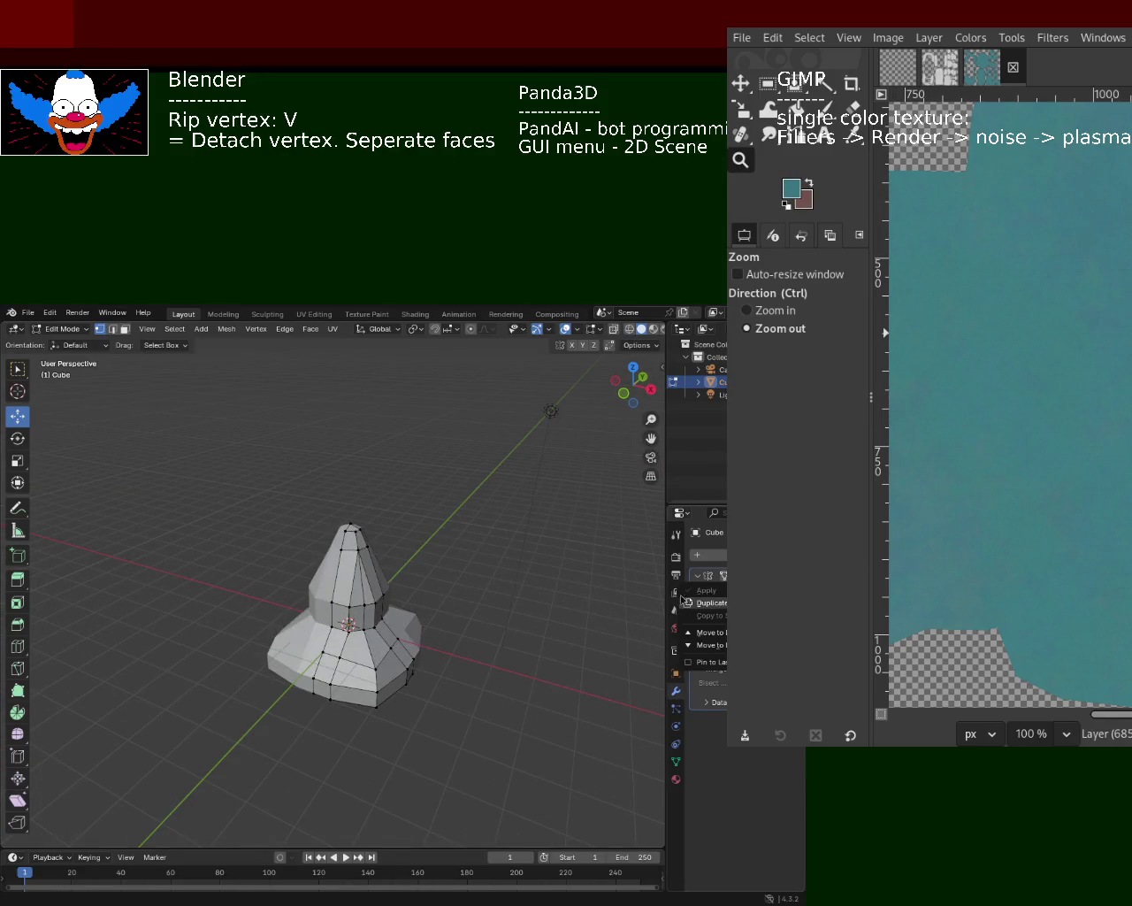
key(Tab)
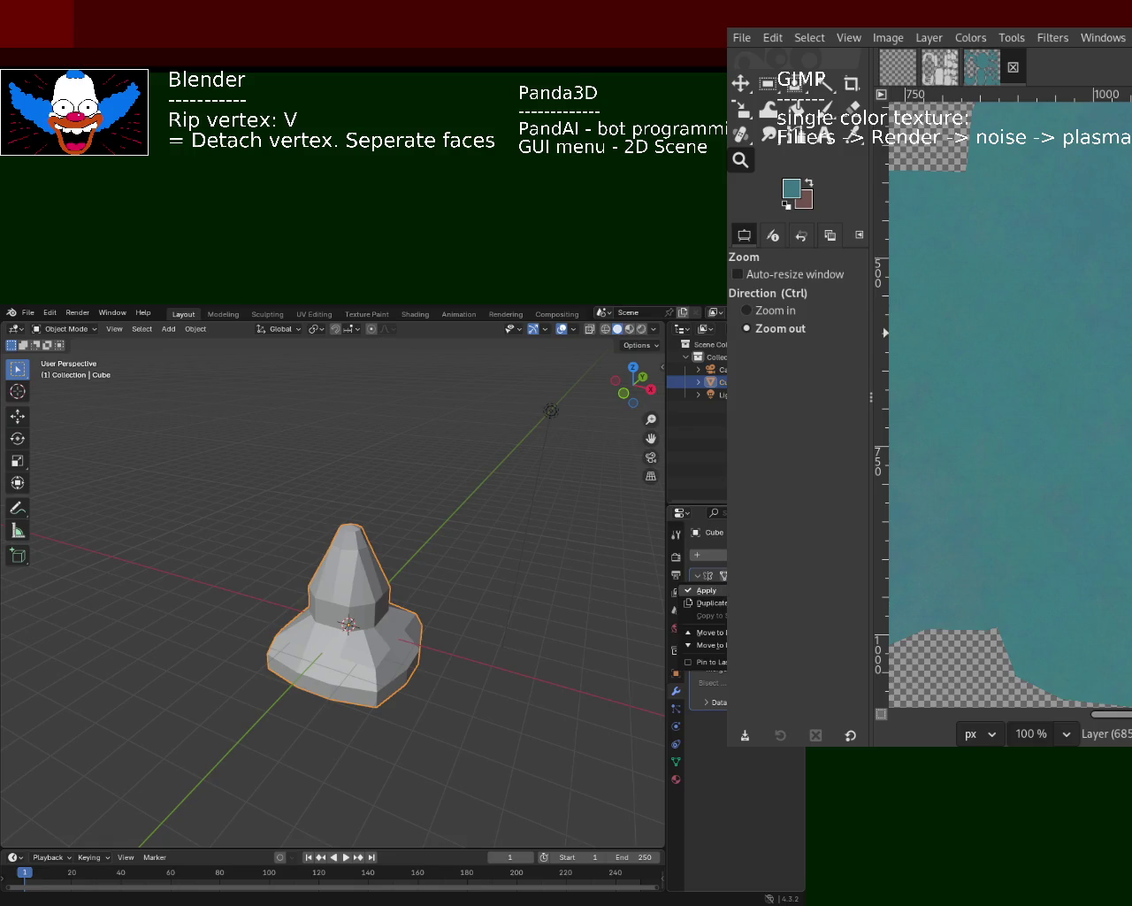
click(706, 590)
middle_drag(465, 584, 333, 621)
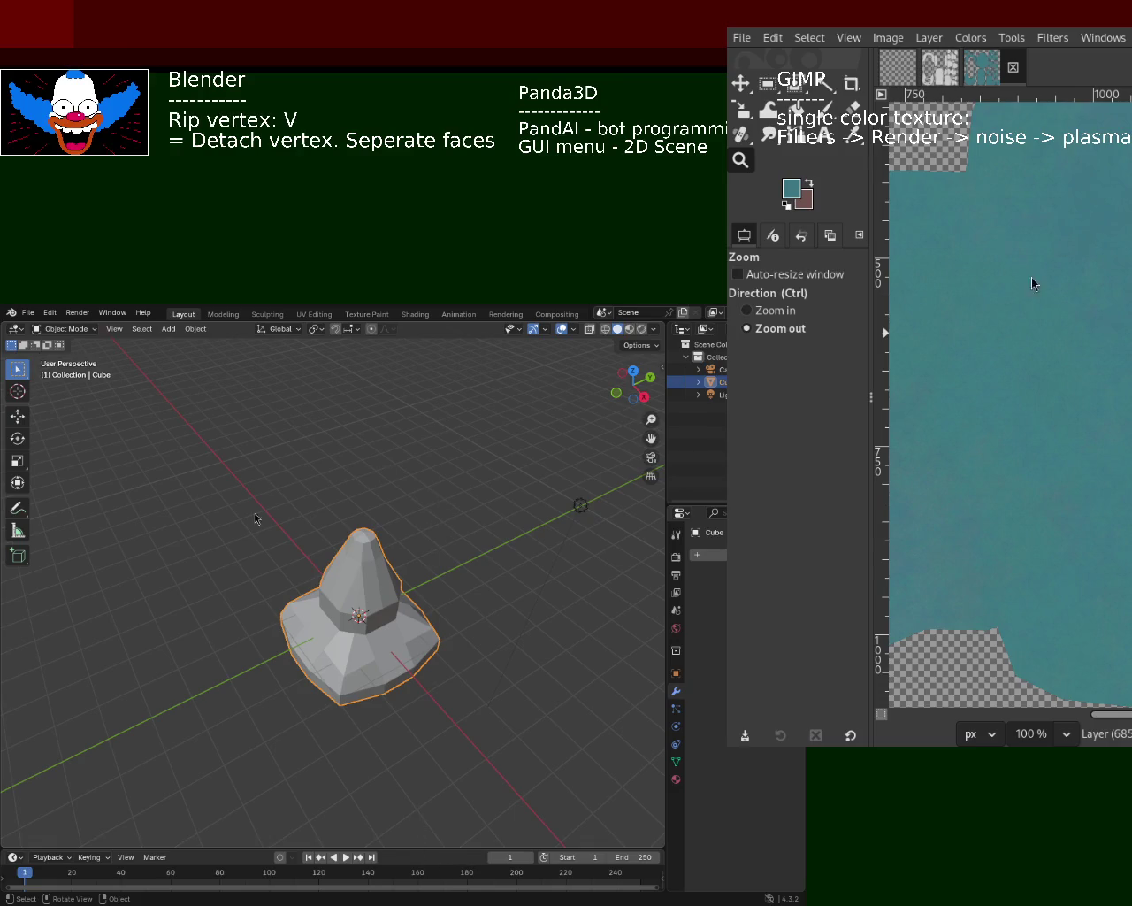
mouse_move(209, 749)
middle_down()
mouse_move(256, 766)
mouse_move(301, 814)
mouse_move(395, 689)
mouse_move(374, 658)
mouse_move(439, 559)
mouse_move(437, 657)
mouse_move(384, 536)
mouse_move(508, 528)
mouse_move(313, 552)
mouse_move(250, 577)
mouse_move(362, 608)
middle_up()
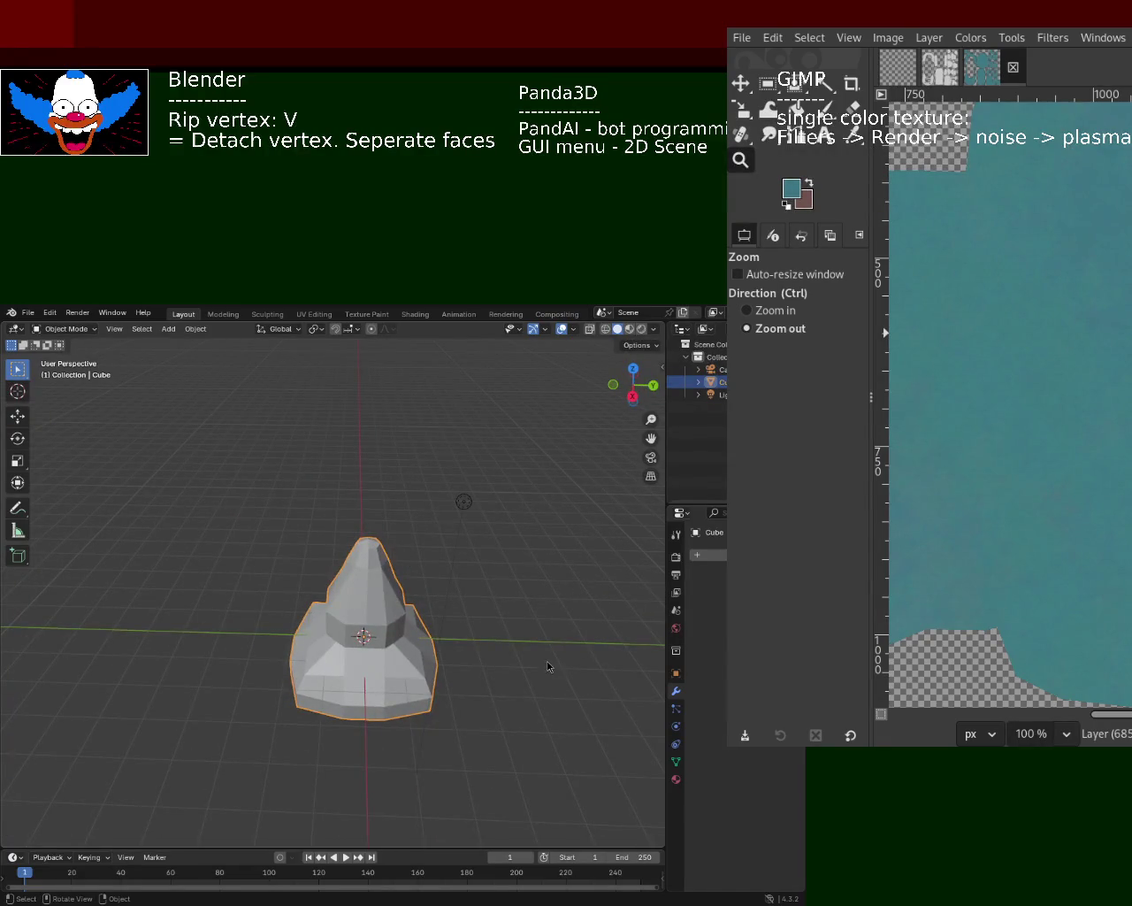
- Unwrap the whole cone mesh using Minimum Stretch
key(Tab)
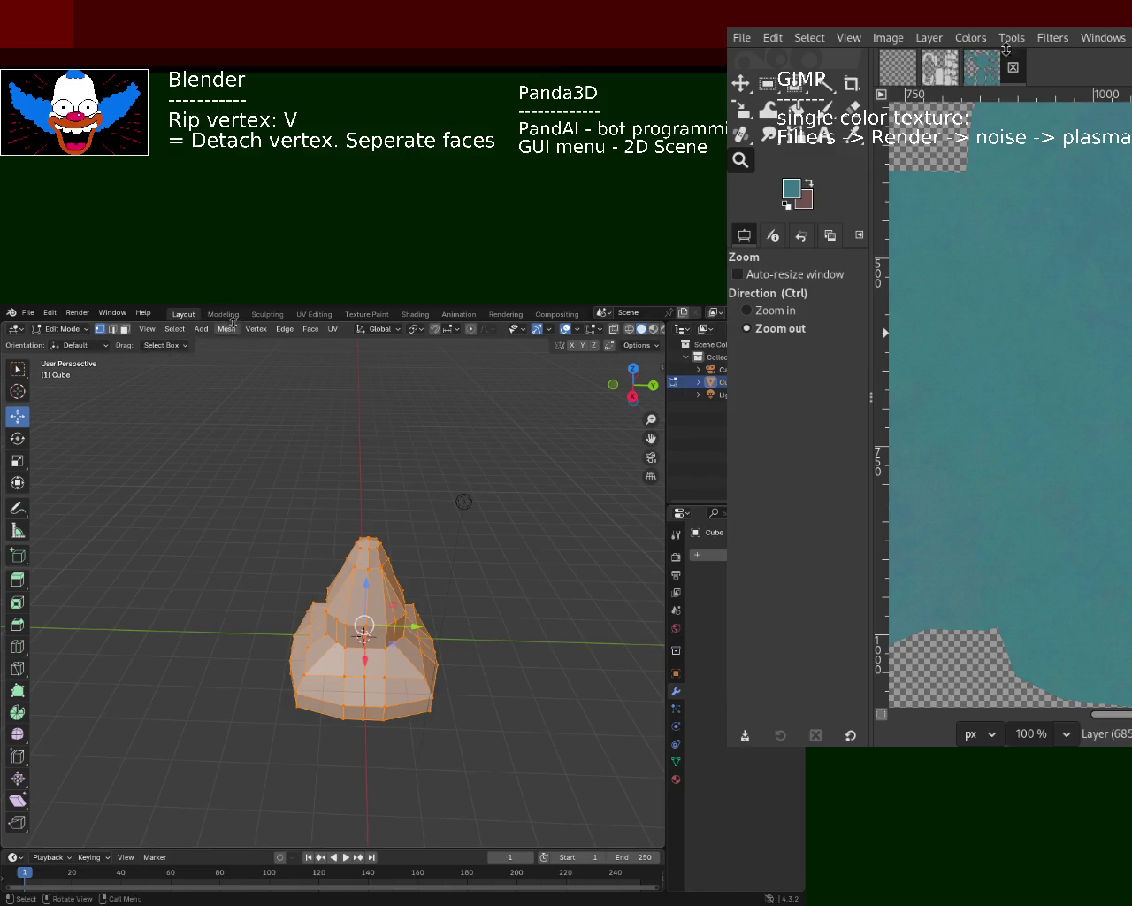
click(333, 328)
mouse_move(389, 343)
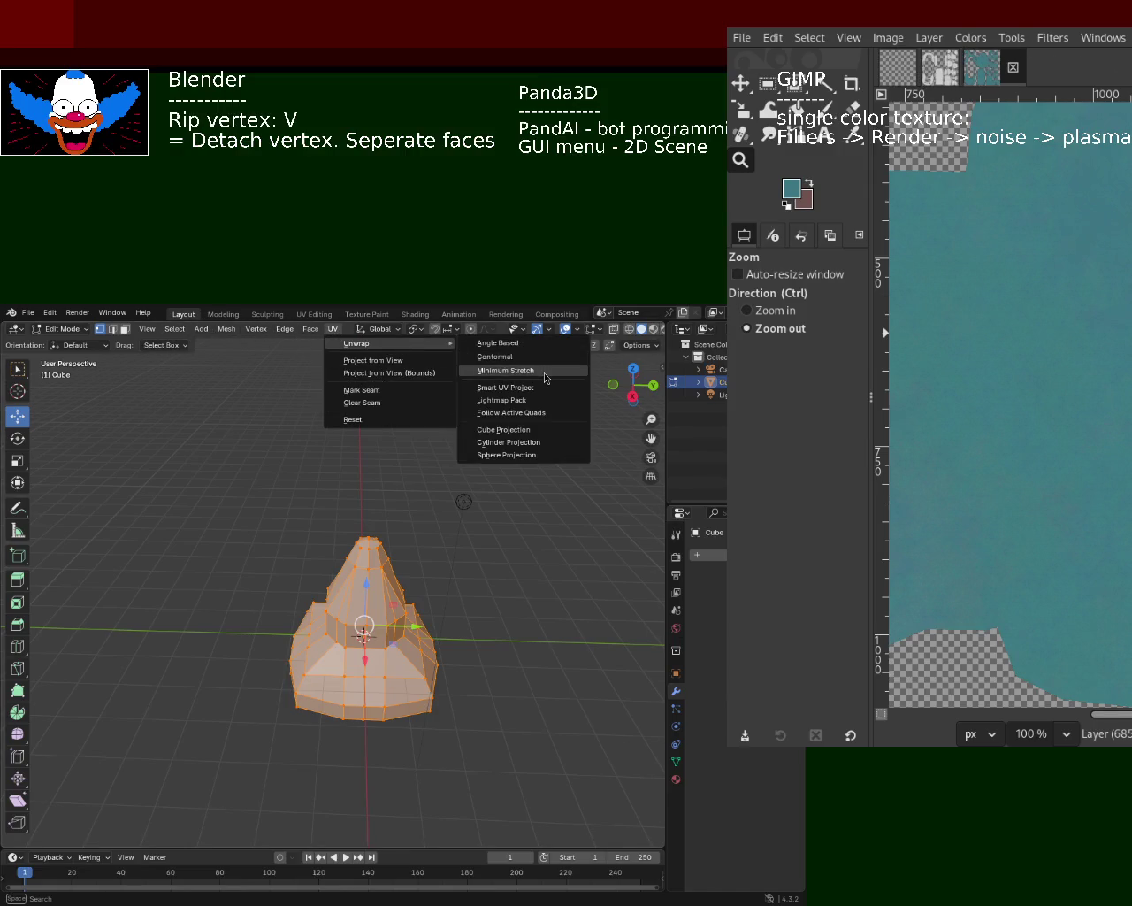
click(544, 371)
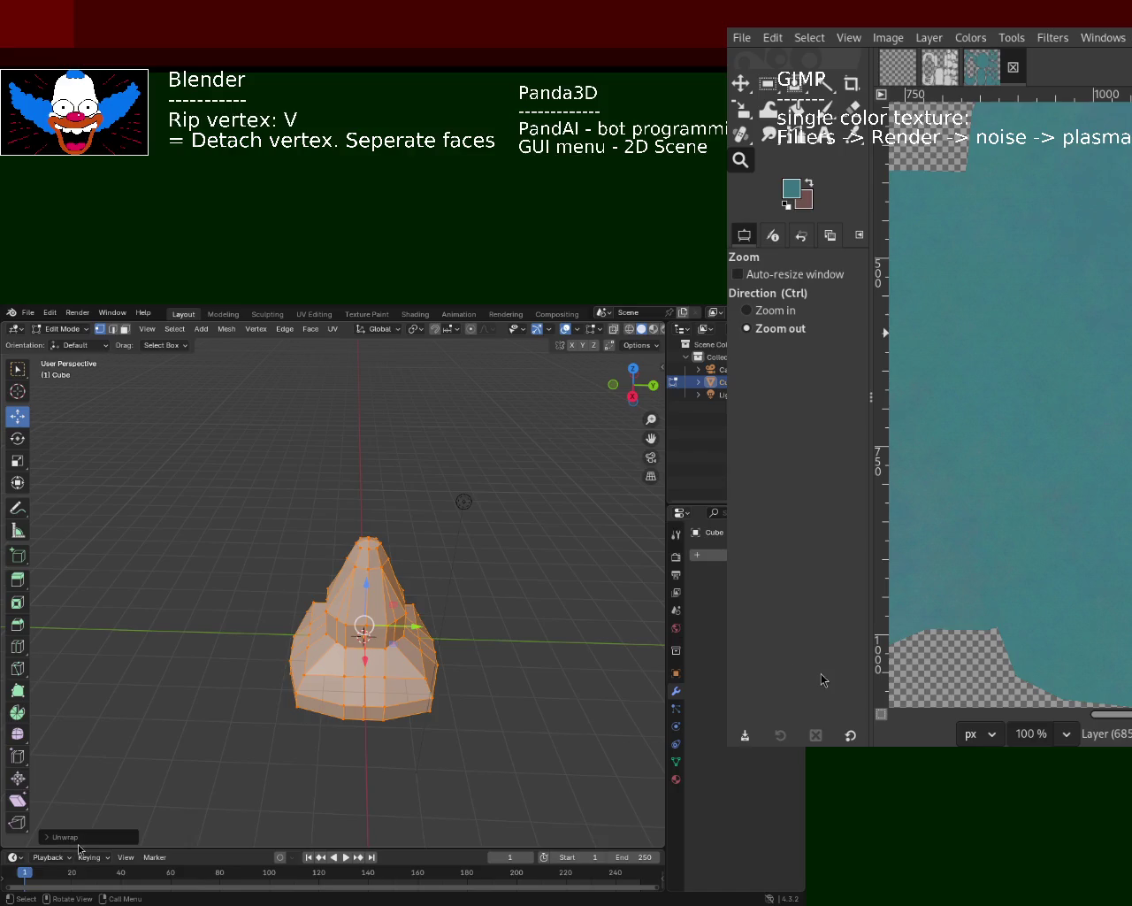
- Enlarge the lower timeline area and switch it to a UV Editor
drag(84, 845, 84, 575)
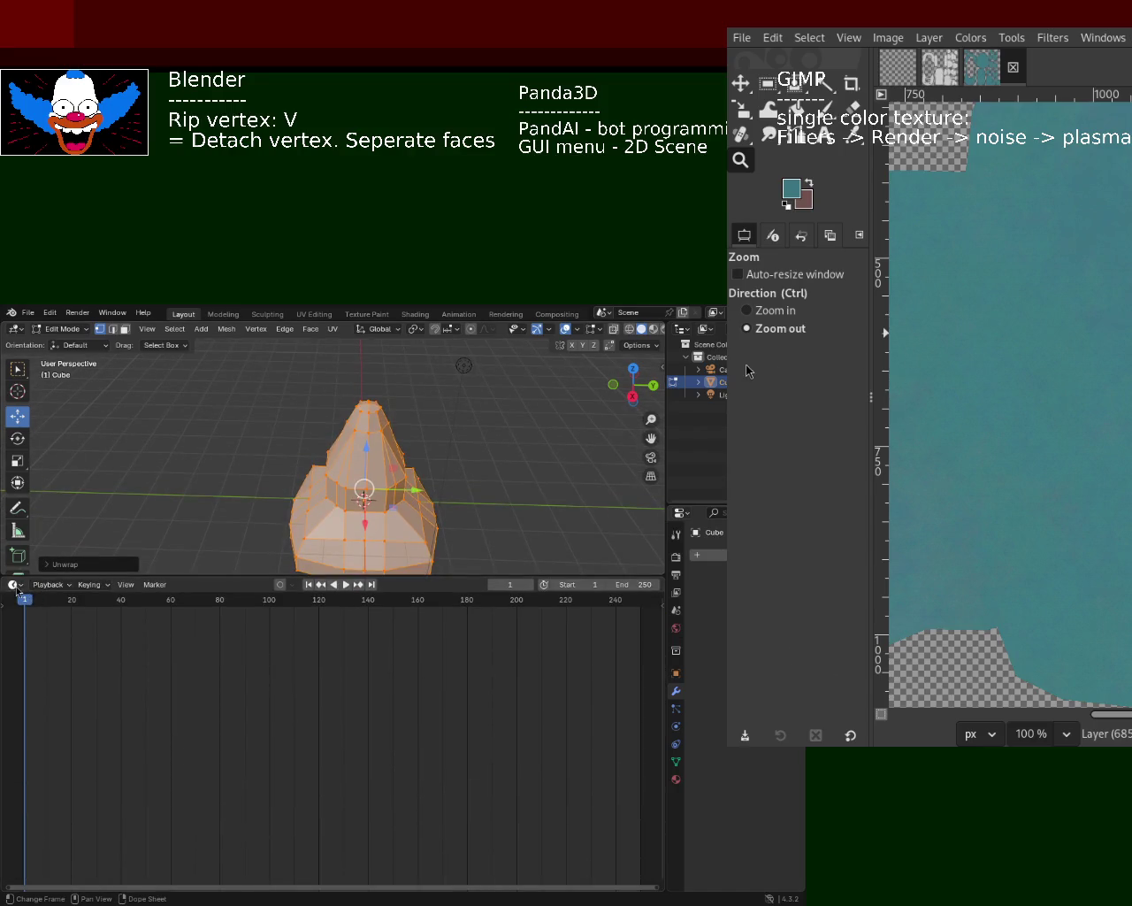
click(15, 584)
click(82, 647)
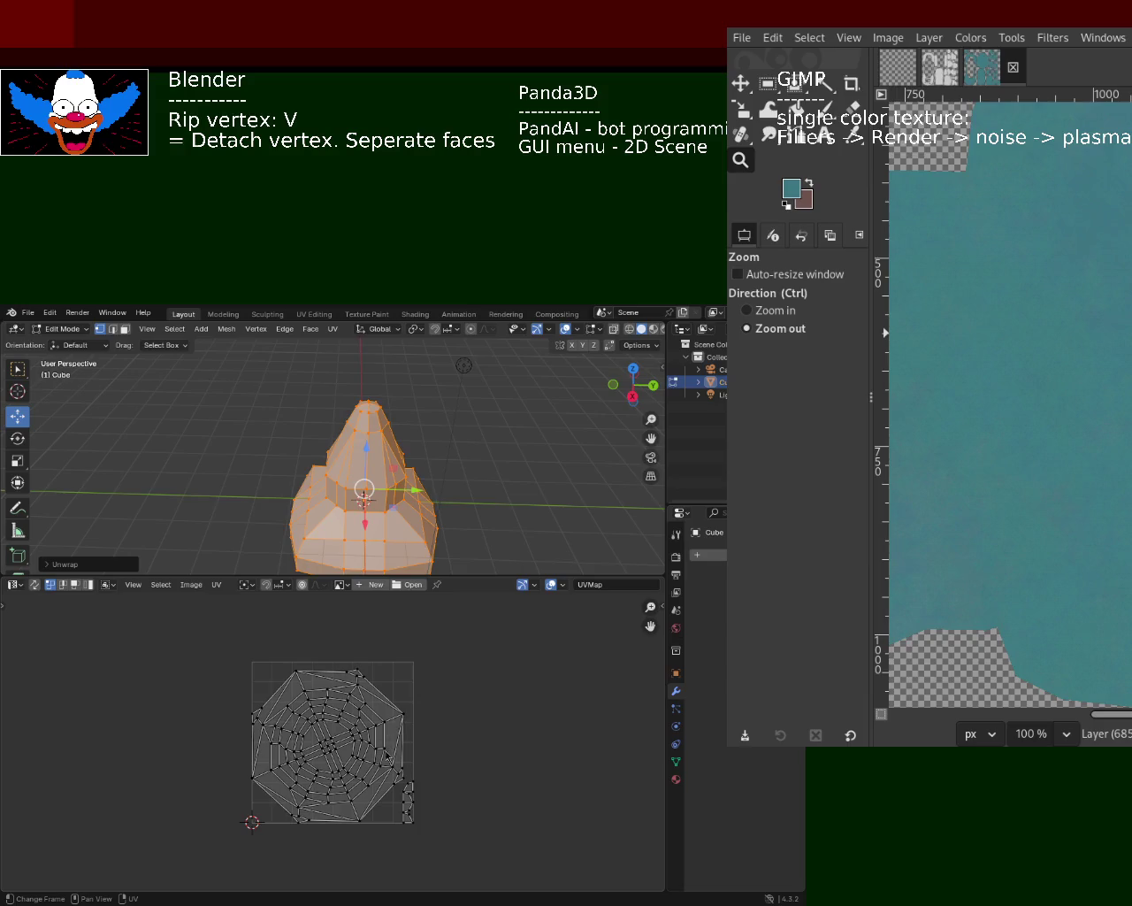
click(535, 492)
mouse_move(434, 500)
middle_down()
mouse_move(452, 467)
mouse_move(466, 465)
middle_up()
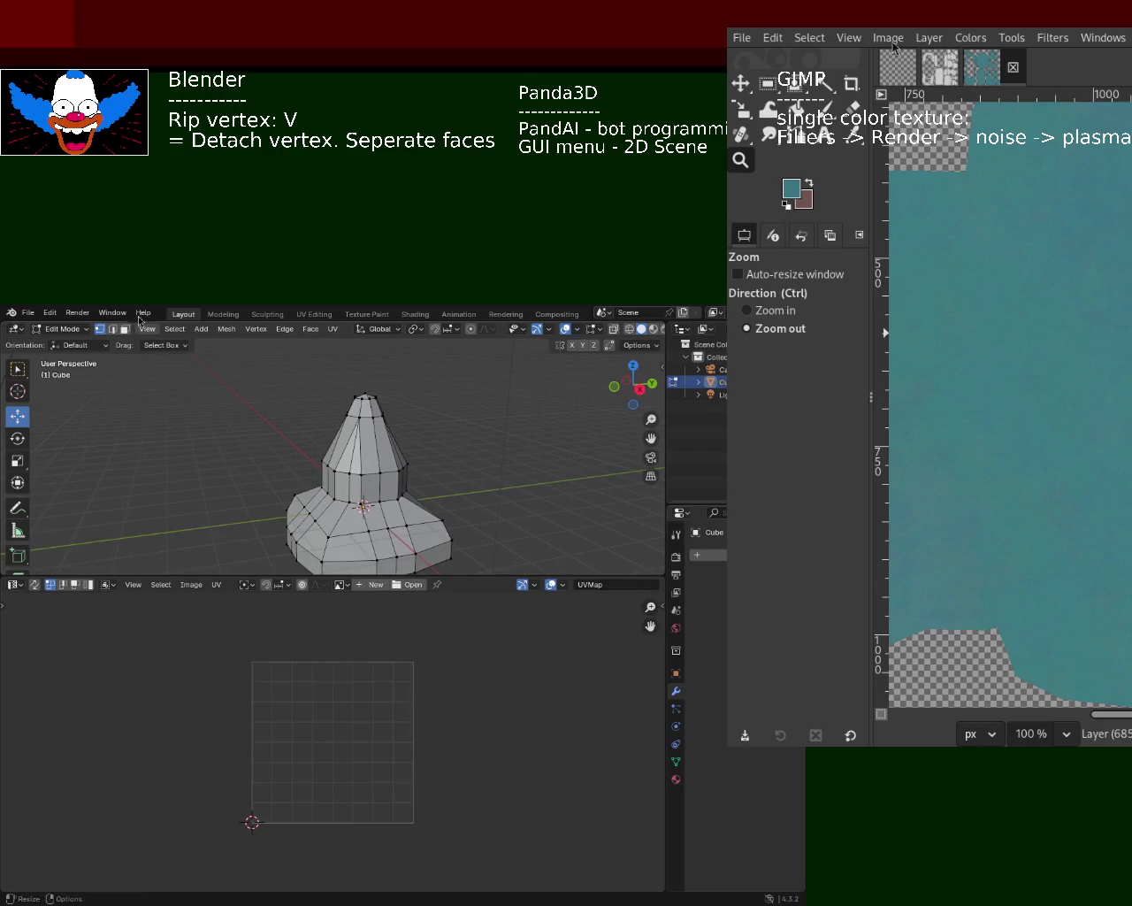
- Select a vertical vertex path from the cone's top vertex down to the base
mouse_move(367, 455)
middle_down()
mouse_move(356, 452)
mouse_move(380, 460)
middle_up()
click(368, 431)
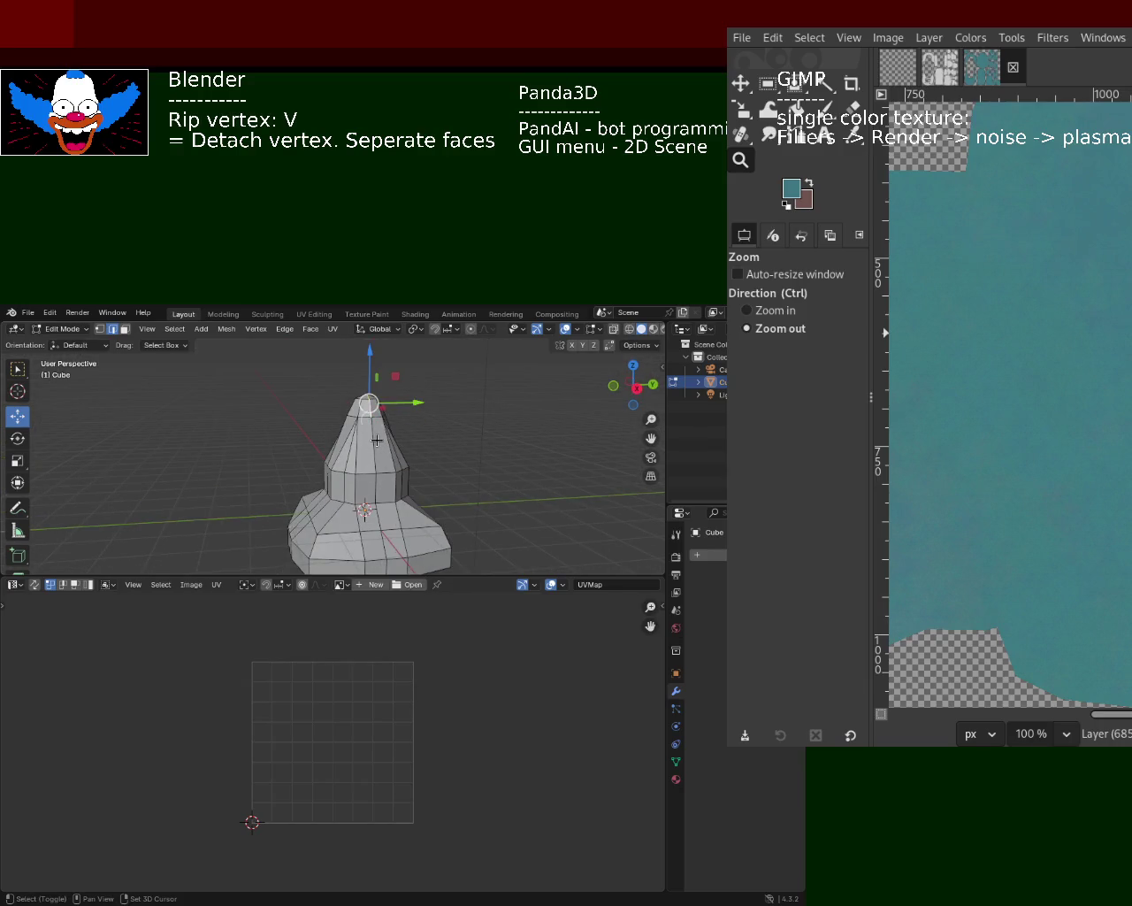
shift+click(379, 510)
middle_drag(401, 567, 421, 540)
shift+click(420, 538)
- Extend the selection around the base ring vertices
shift+click(371, 538)
shift+click(326, 539)
shift+click(308, 538)
shift+click(279, 538)
mouse_move(280, 538)
middle_down()
mouse_move(430, 531)
mouse_move(265, 533)
mouse_move(408, 538)
middle_up()
shift+click(251, 537)
shift+click(251, 538)
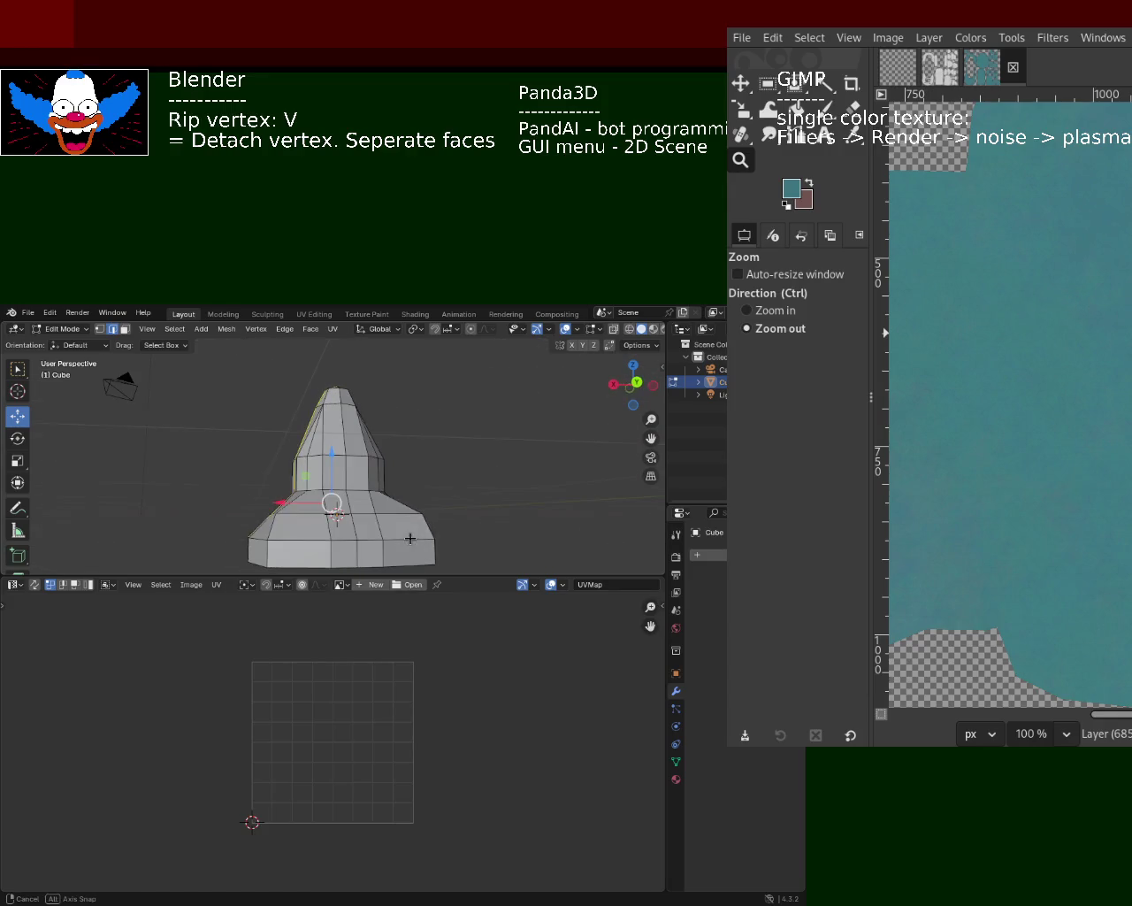
shift+click(310, 537)
middle_drag(324, 531, 407, 536)
shift+click(353, 543)
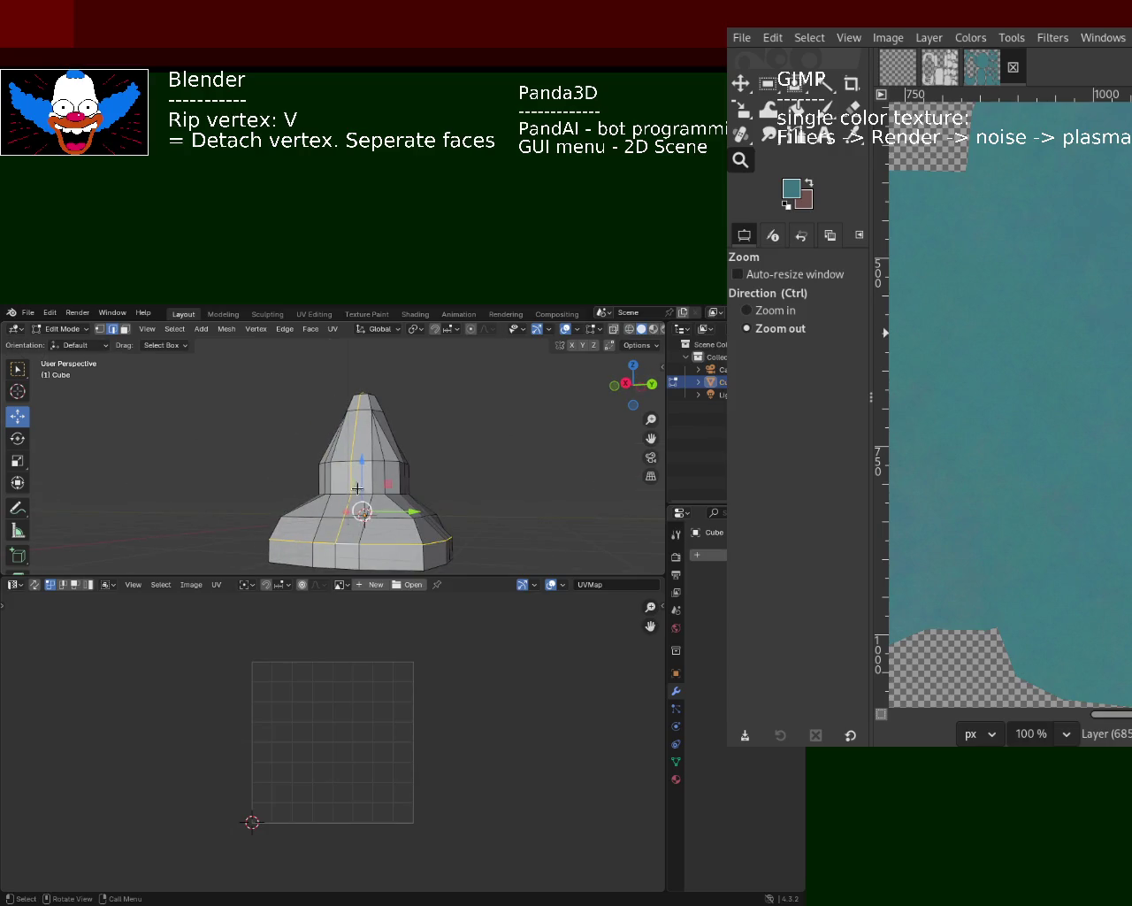
- Mark the selected edges as seams via Edge > Mark Seam
click(284, 328)
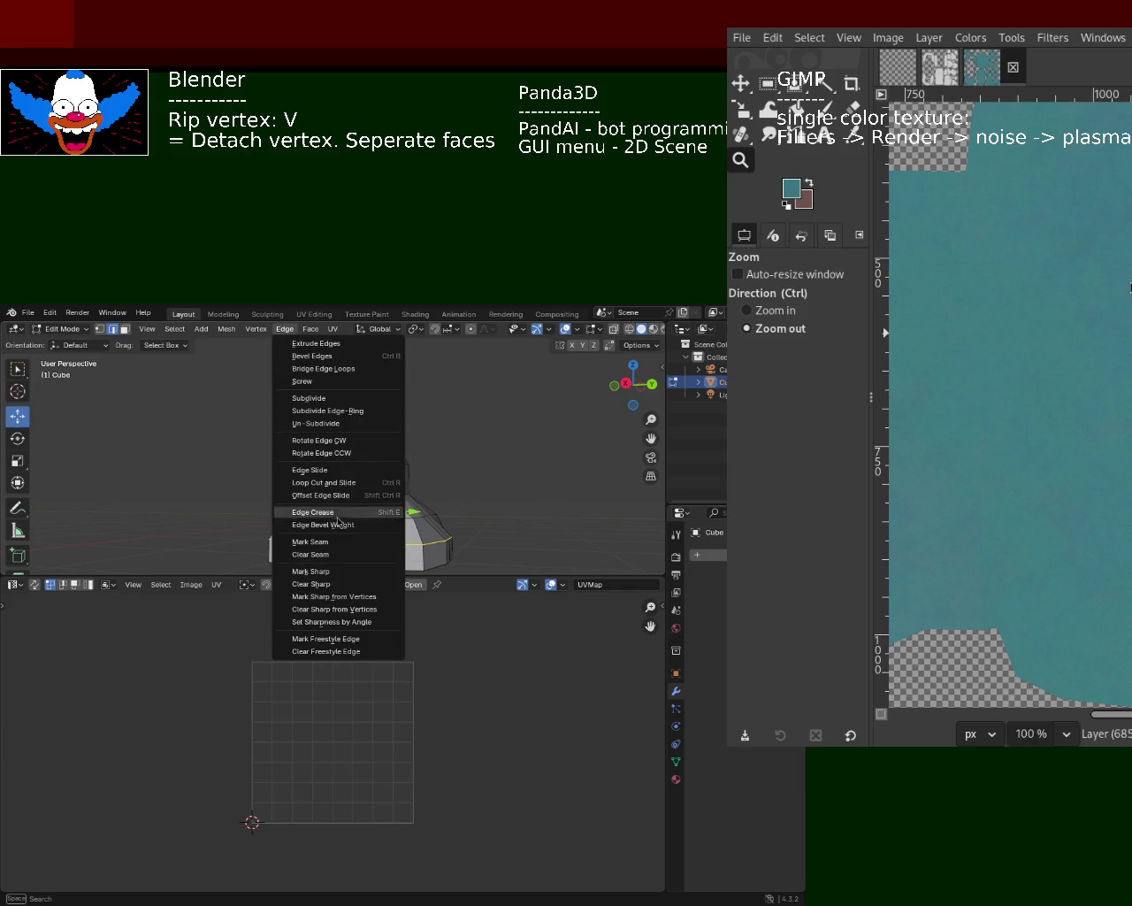
click(292, 542)
mouse_move(535, 451)
middle_down()
mouse_move(213, 481)
mouse_move(477, 507)
mouse_move(437, 463)
middle_up()
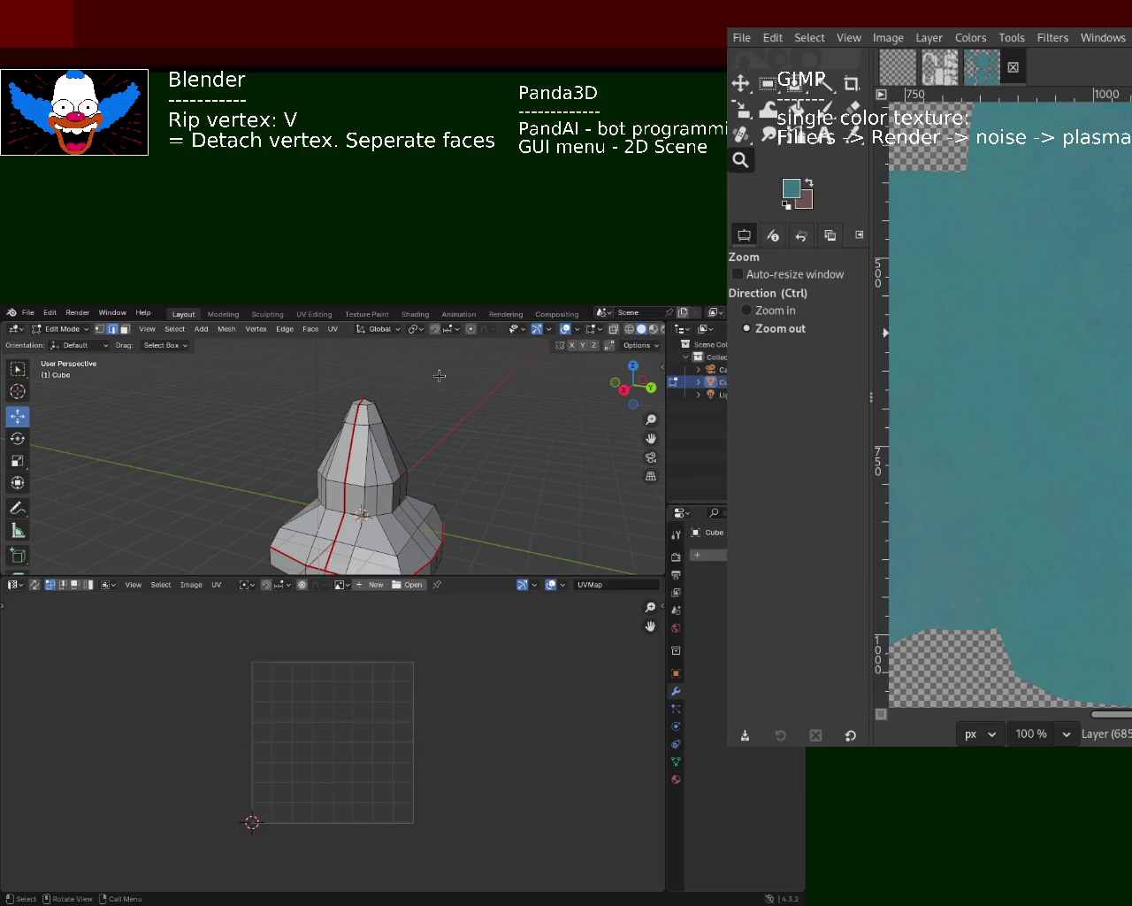
- Smart UV Project the whole mesh with default settings
key(a)
click(333, 328)
mouse_move(390, 343)
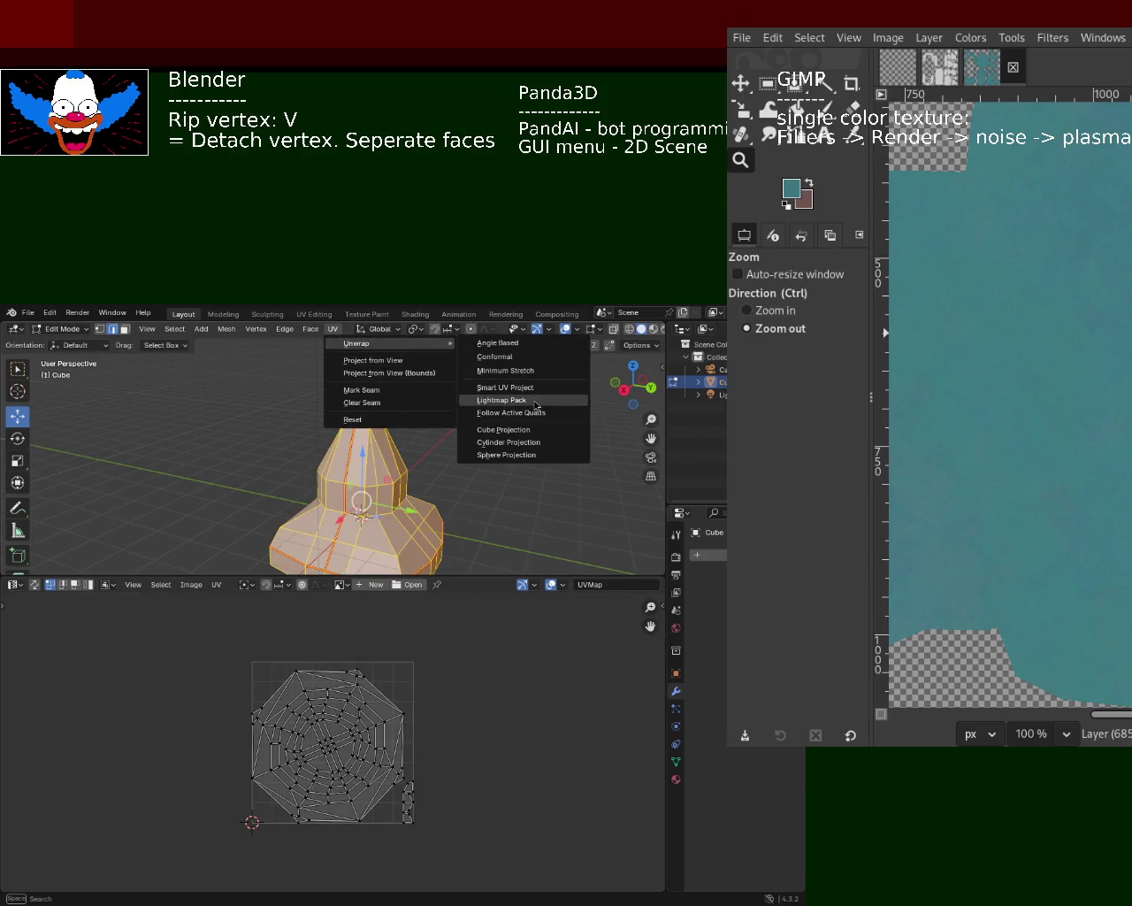
click(535, 394)
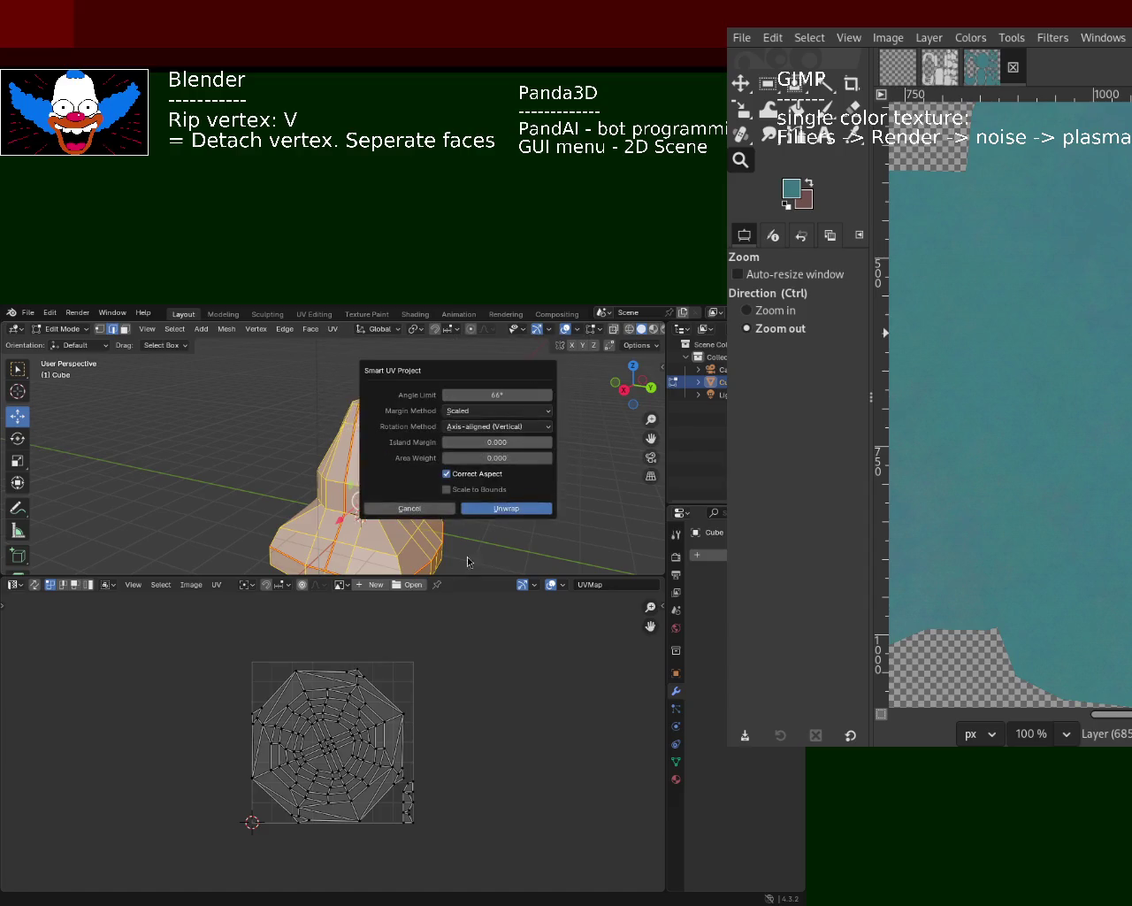
click(507, 509)
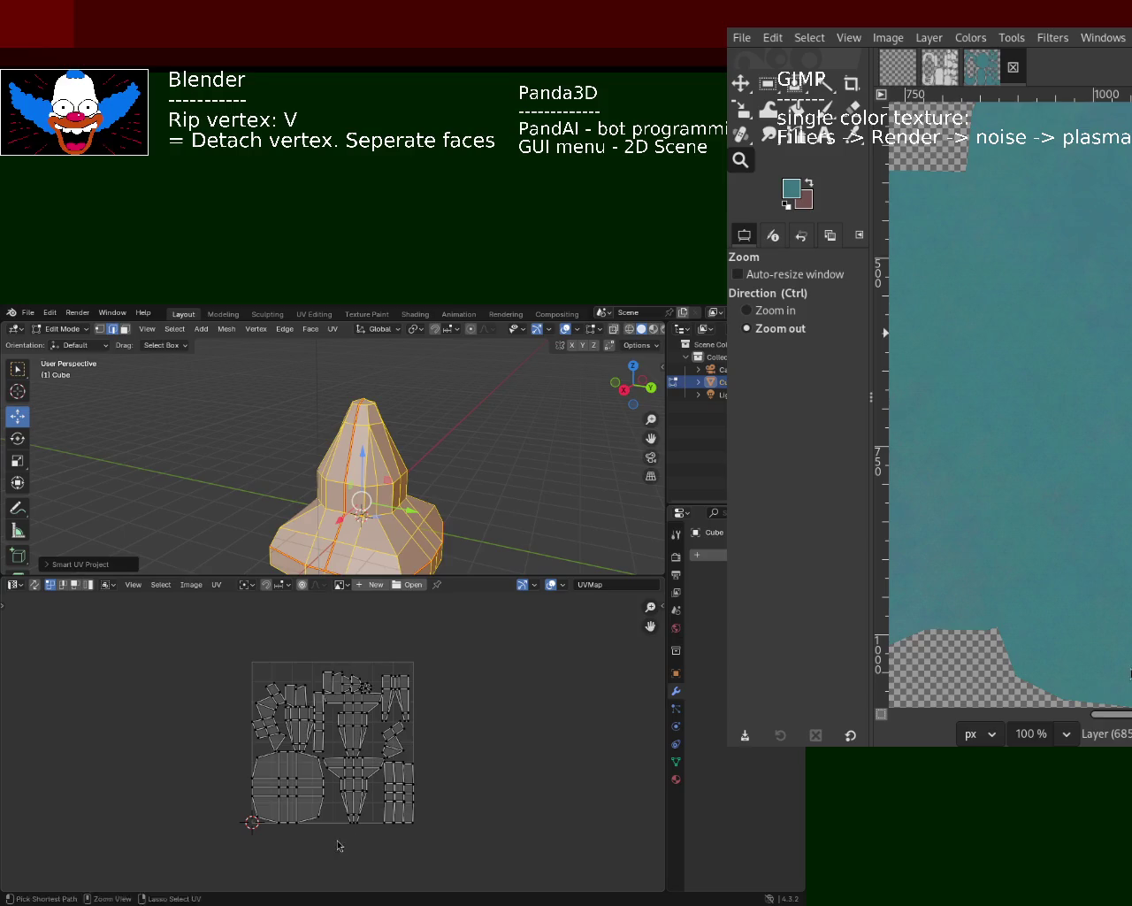
scroll(336, 840, up, 3)
- Rerun Smart UV Project with a 0.010 island margin
key(u)
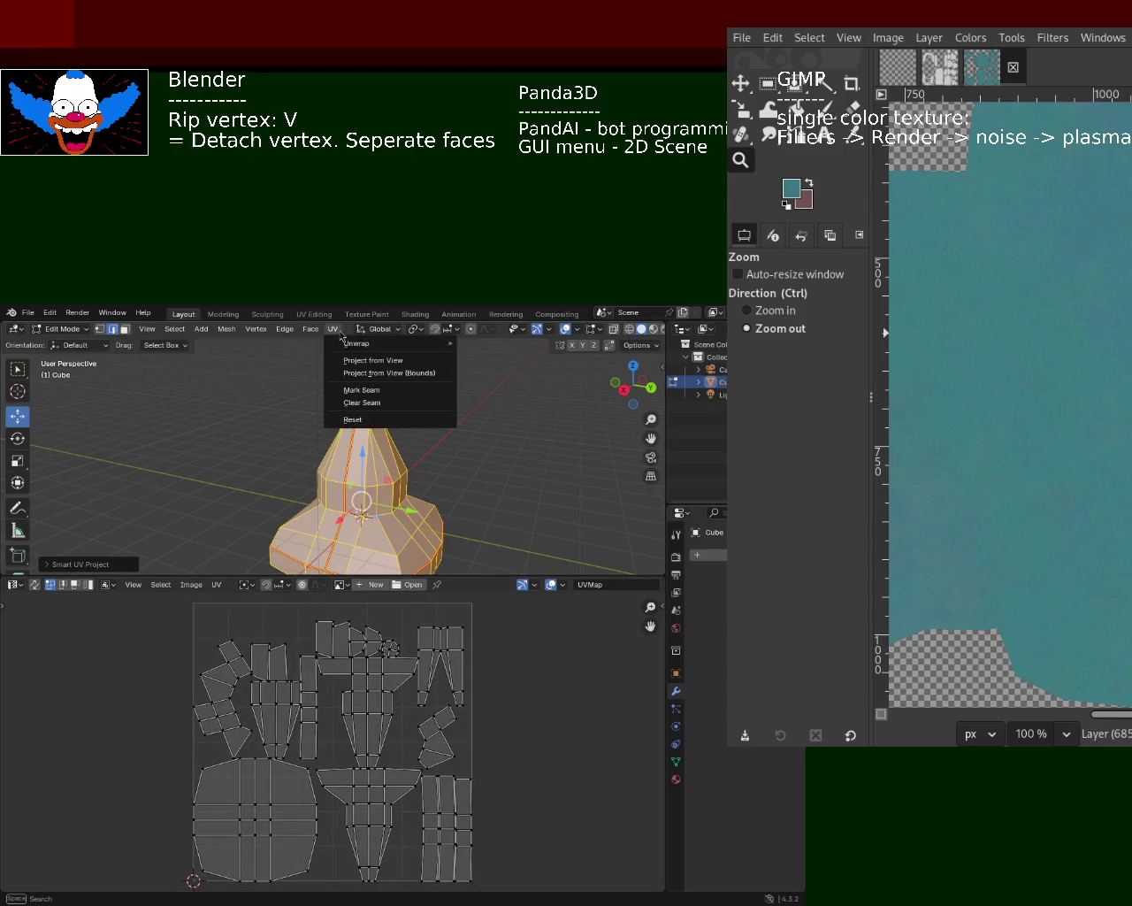
mouse_move(358, 343)
click(483, 393)
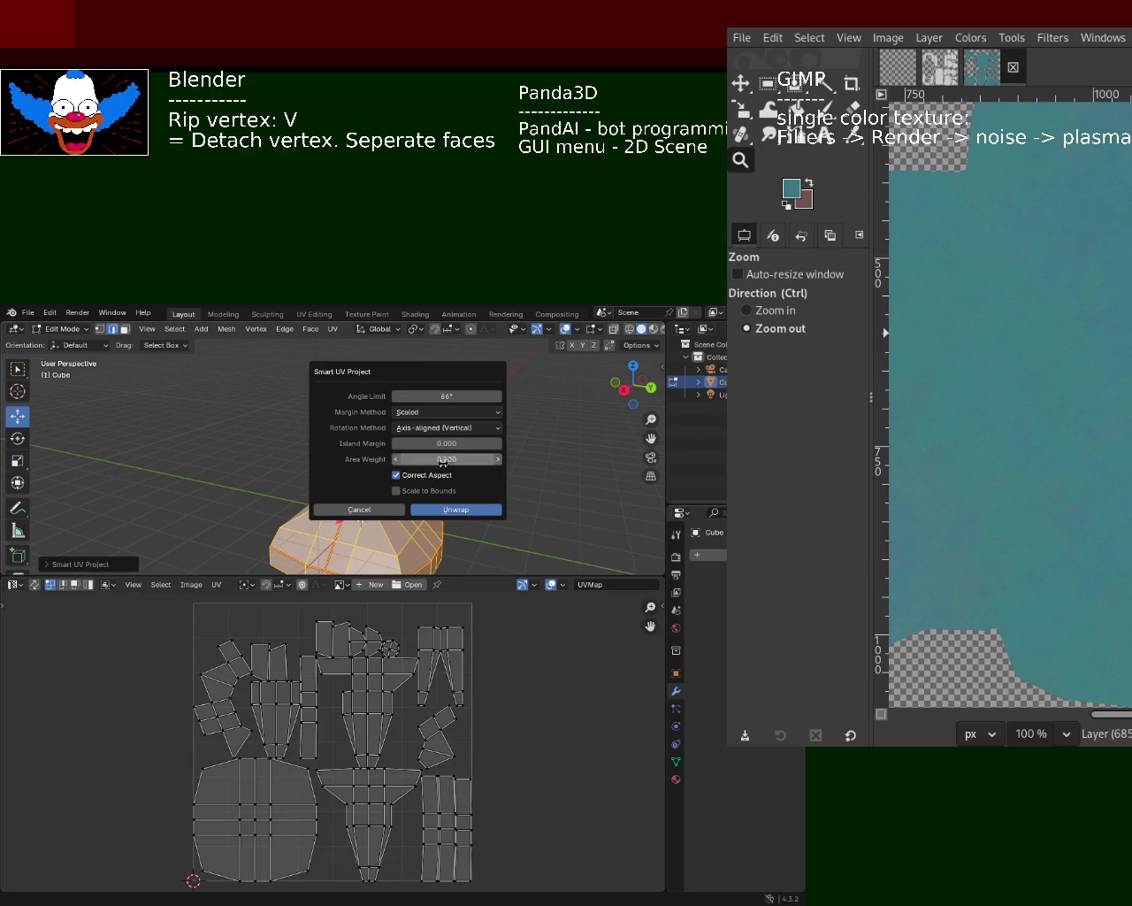
click(498, 443)
click(479, 518)
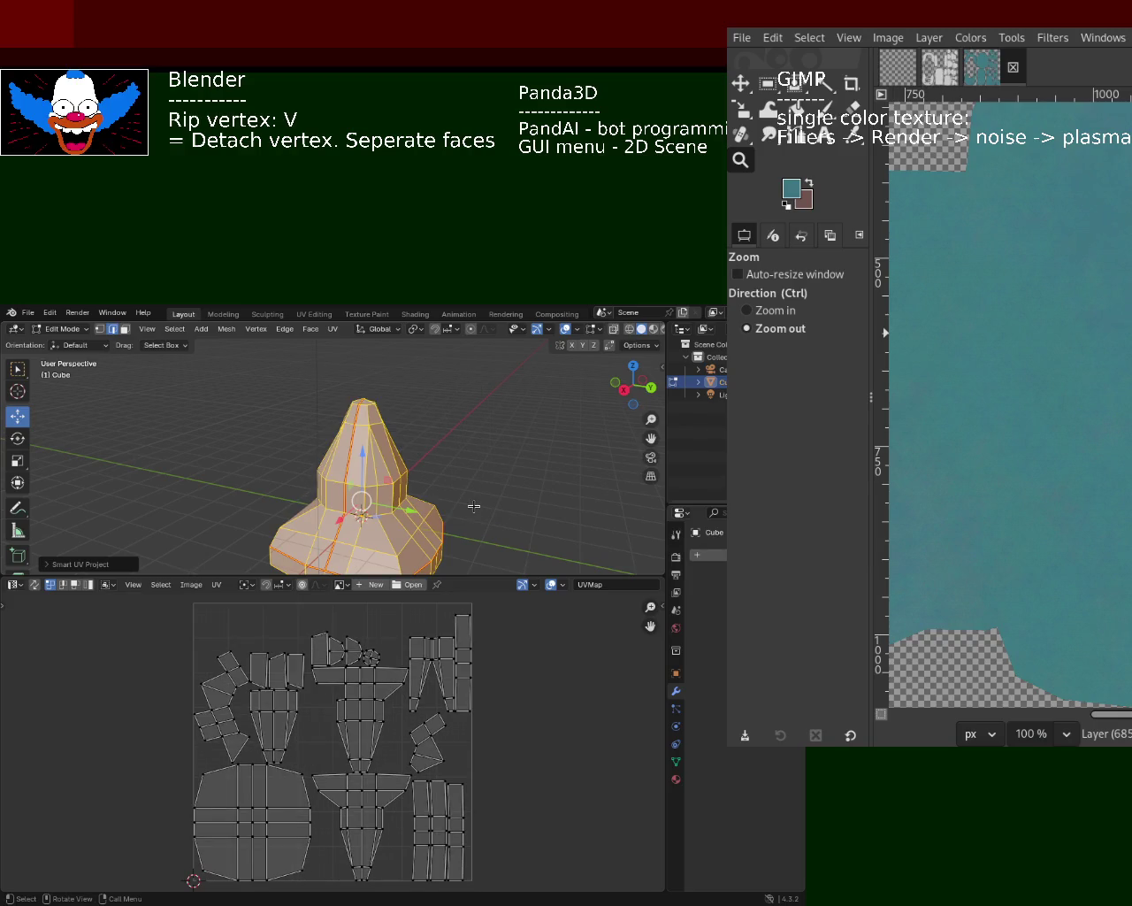
mouse_move(360, 832)
ctrl+middle_down()
mouse_move(401, 789)
mouse_move(381, 823)
ctrl+middle_up()
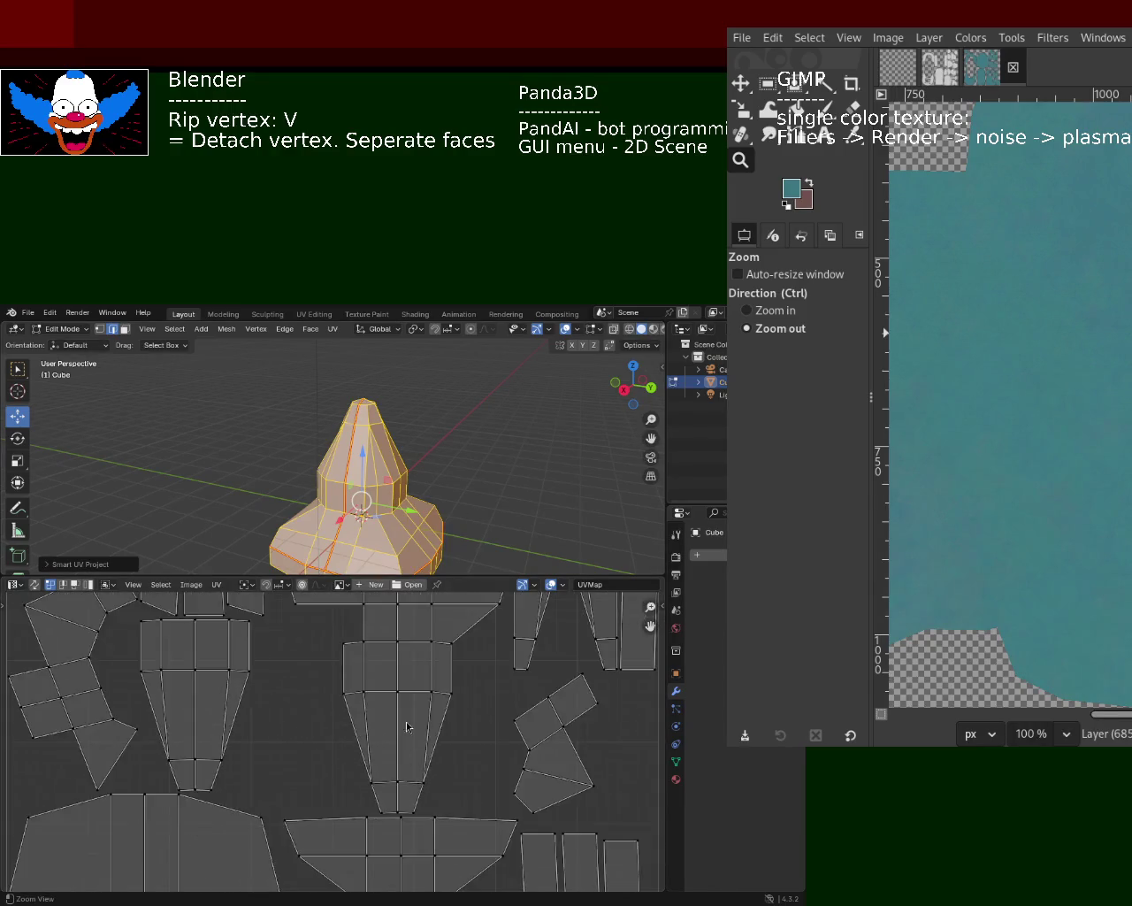
click(333, 329)
mouse_move(389, 343)
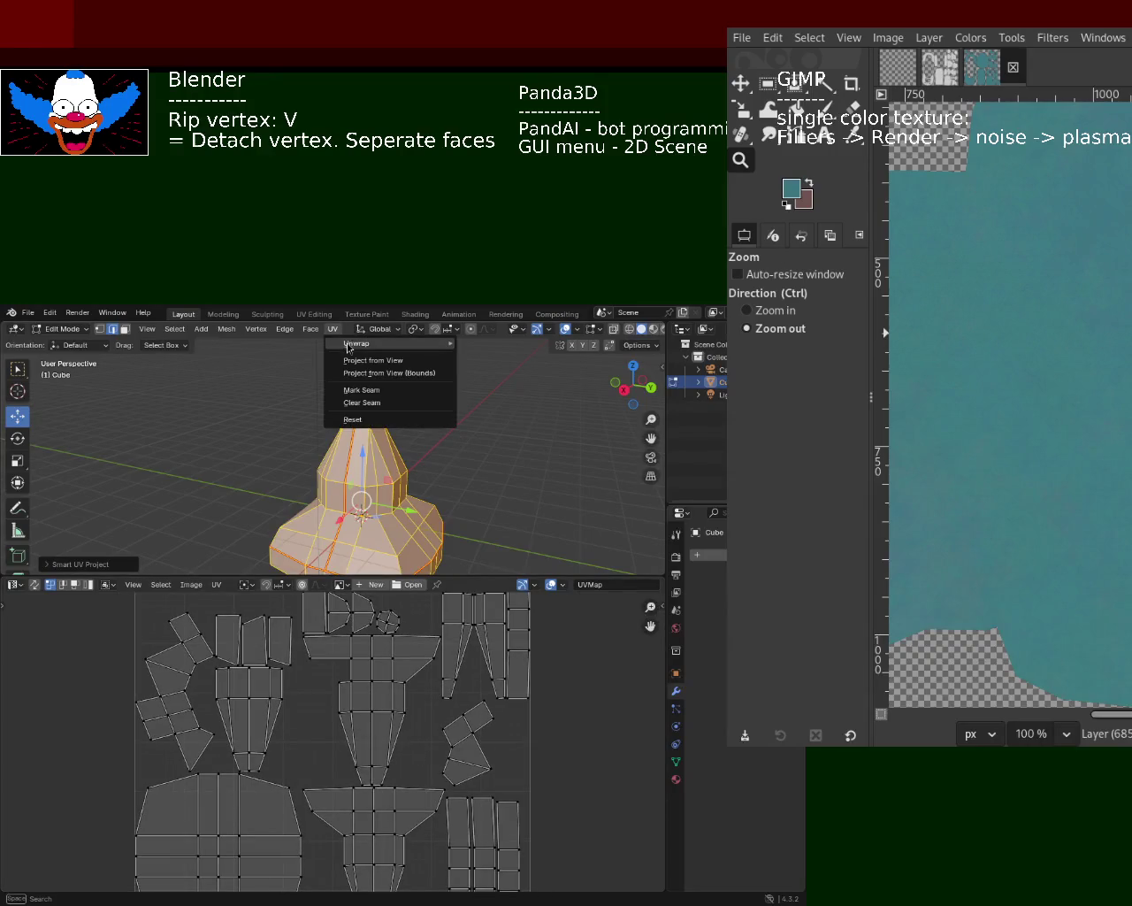
- Unwrap the mesh along its marked seams and fit the UV layout in view
click(495, 370)
mouse_move(336, 708)
ctrl+middle_down()
mouse_move(336, 617)
mouse_move(320, 736)
ctrl+middle_up()
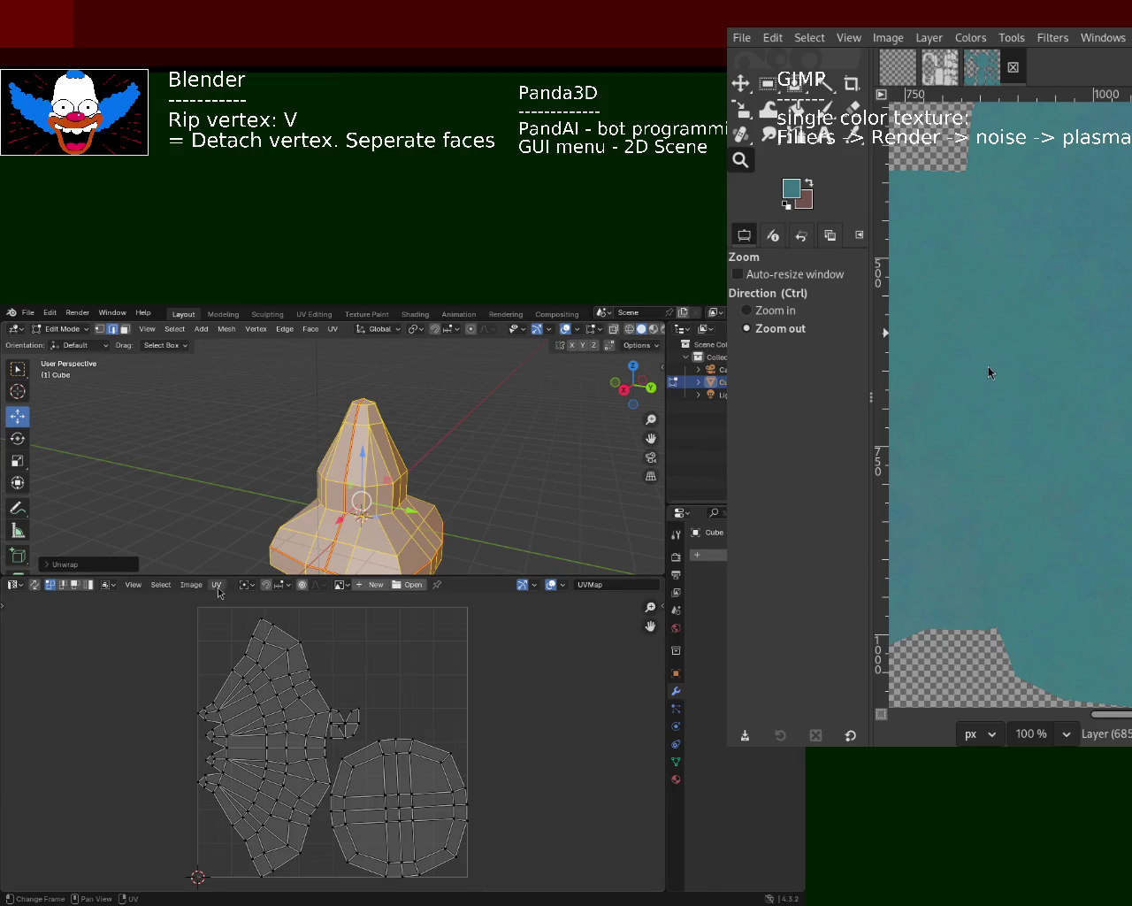
click(216, 584)
- Save the project as cone_1.blend and switch to the GIMP window
key(ctrl+s)
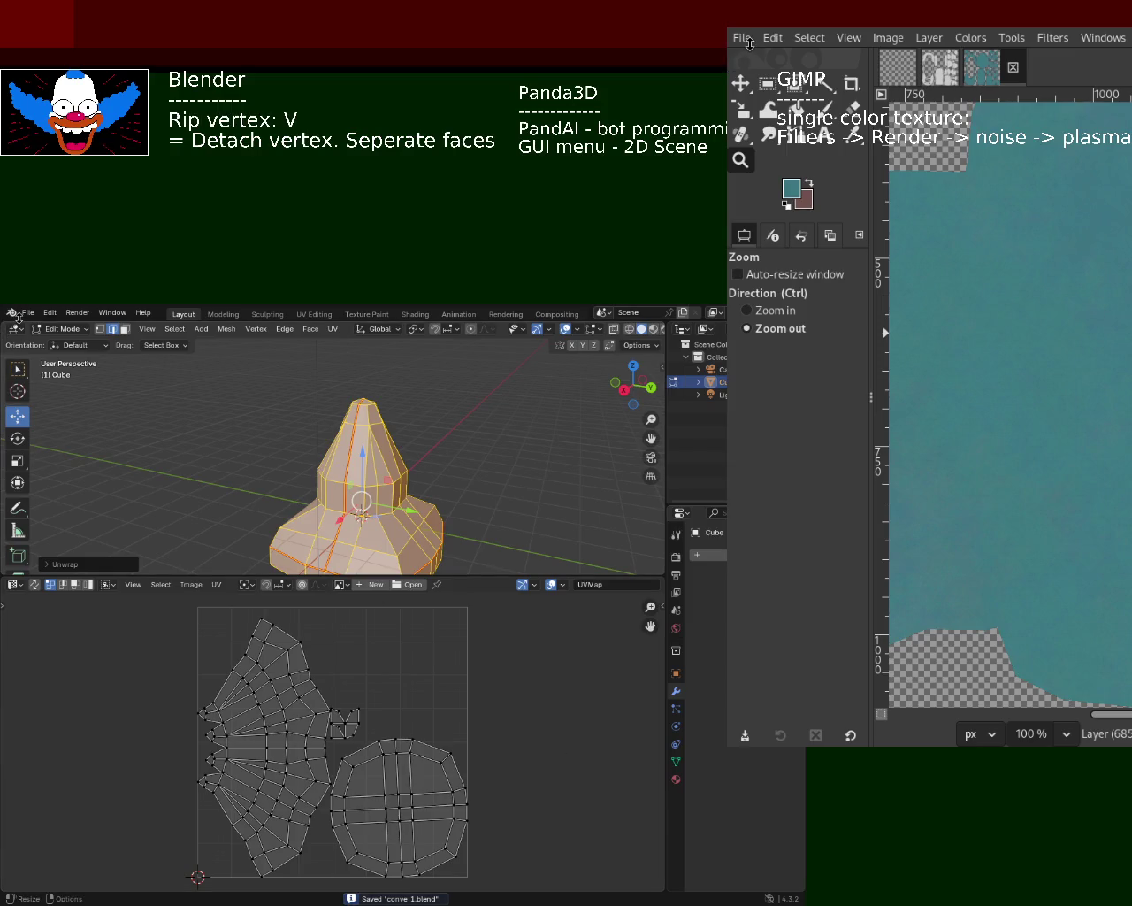
key(Up)
key(Up)
key(Up)
key(Up)
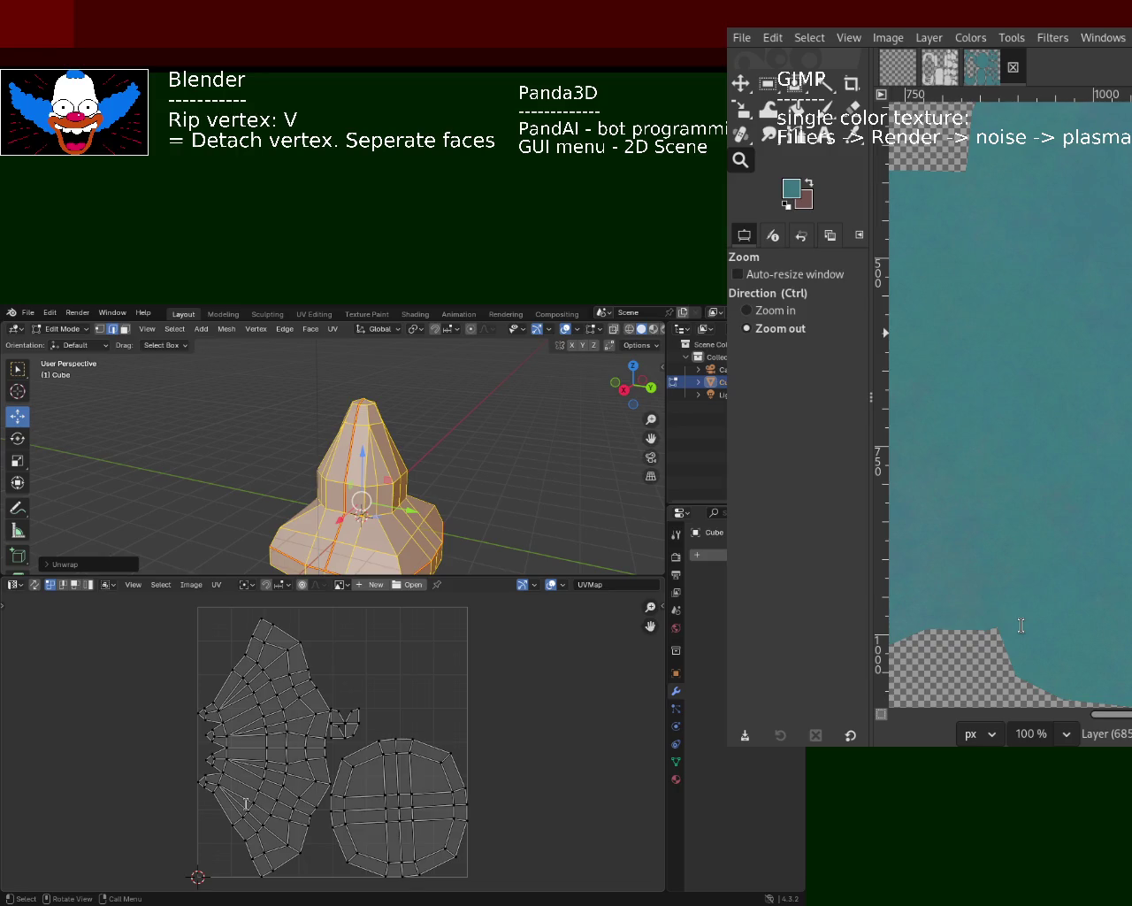
key(ctrl+s)
click(28, 314)
key(ctrl+s)
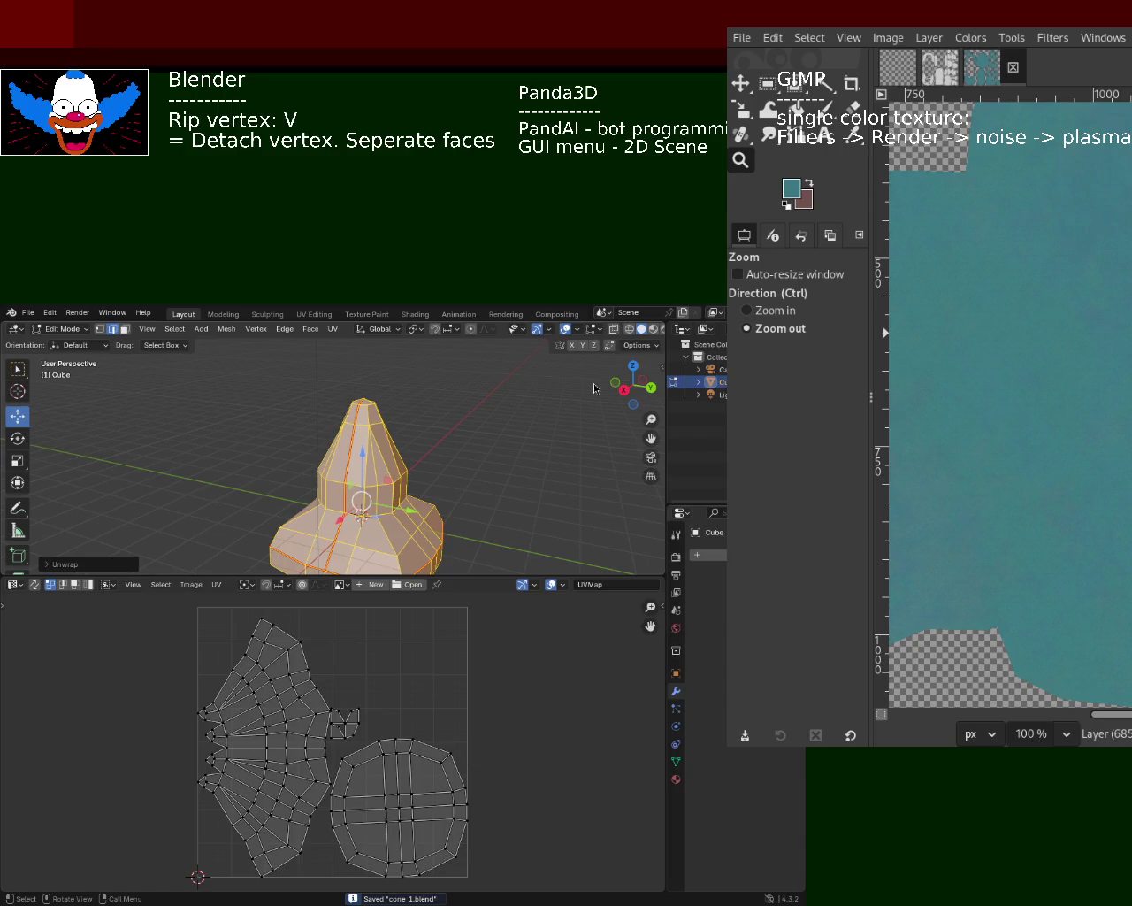
key(alt+Tab)
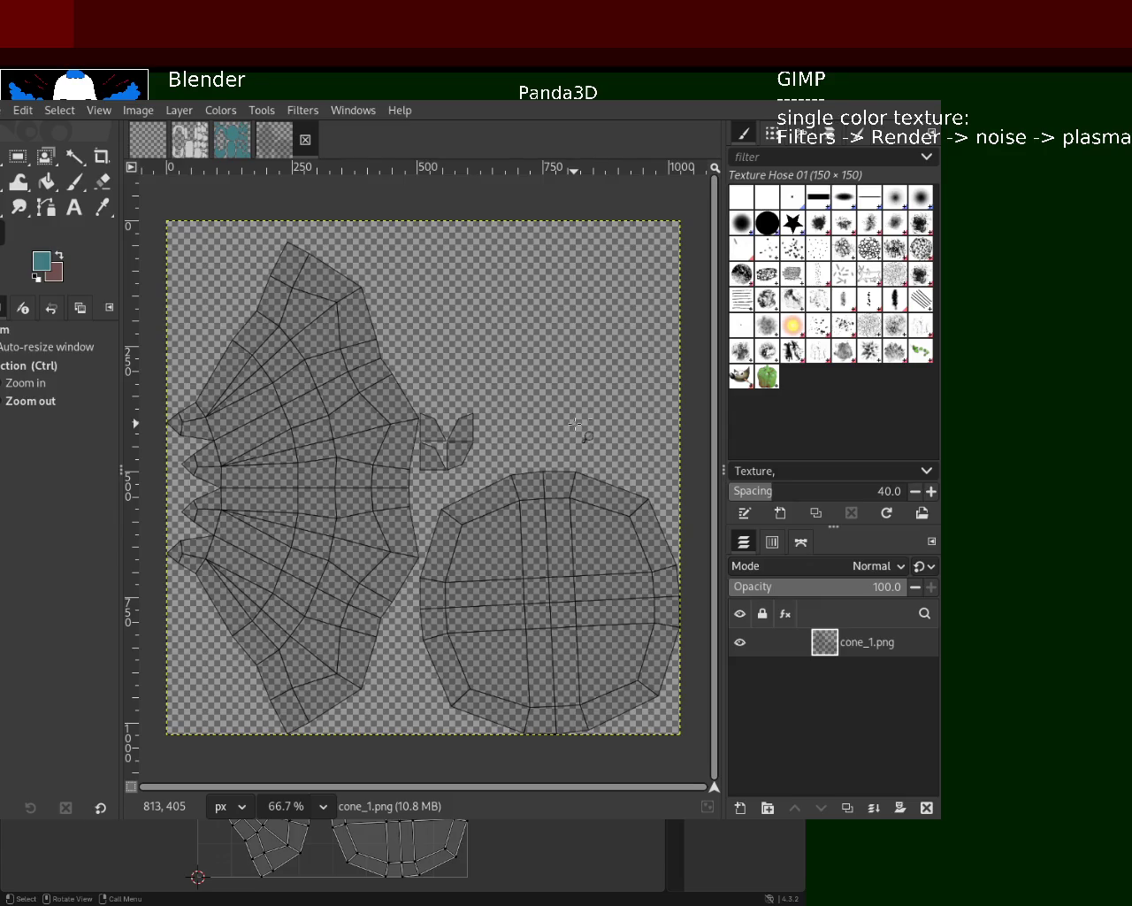
- Fuzzy-select the left fan-shaped UV island, add an empty layer above cone_1.png, then deselect
click(75, 157)
click(255, 434)
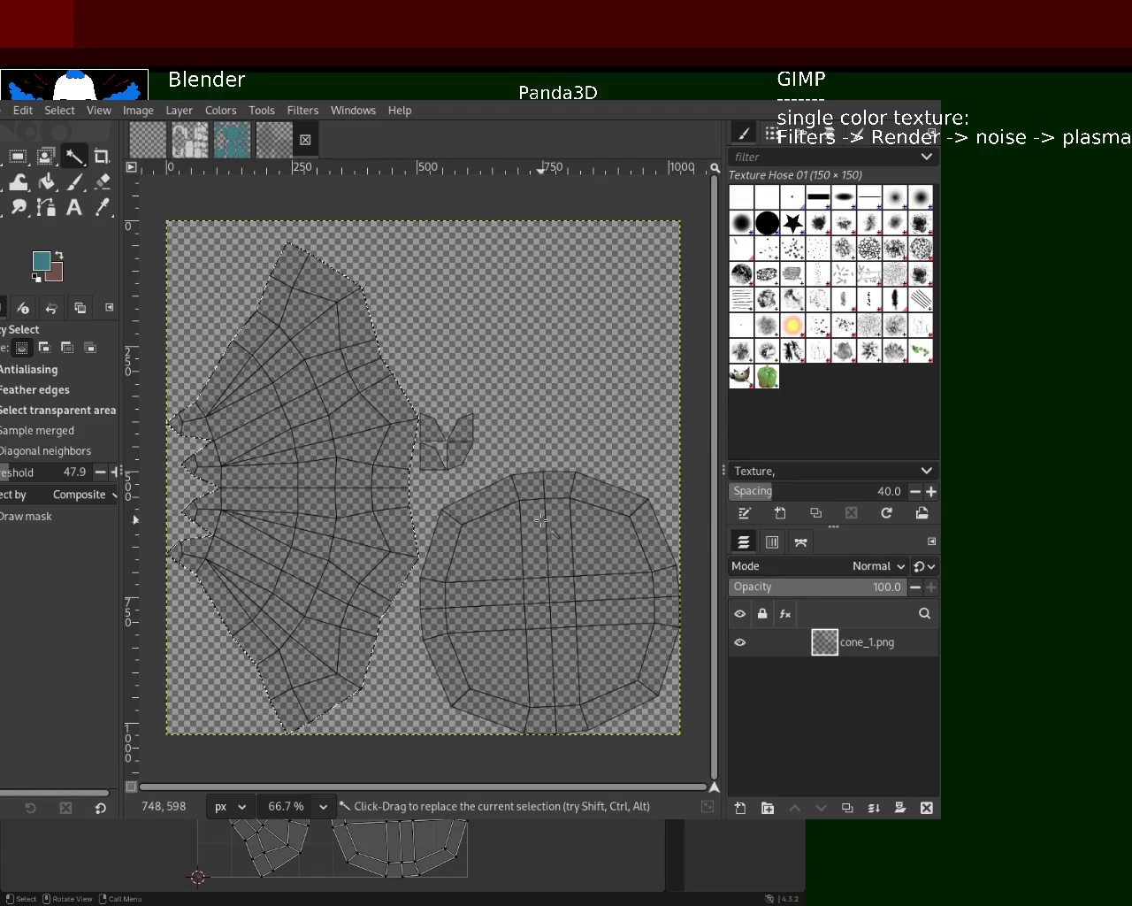
shift+click(741, 808)
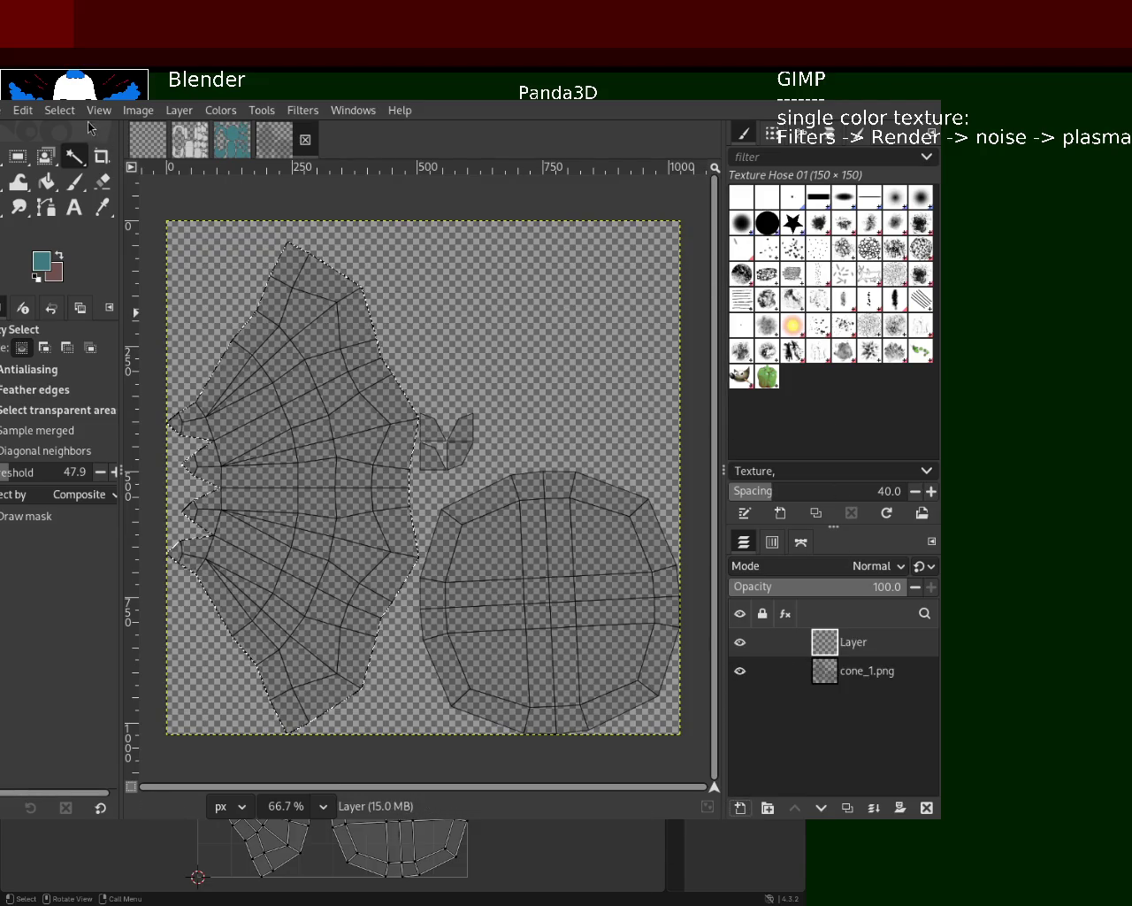
key(ctrl+shift+a)
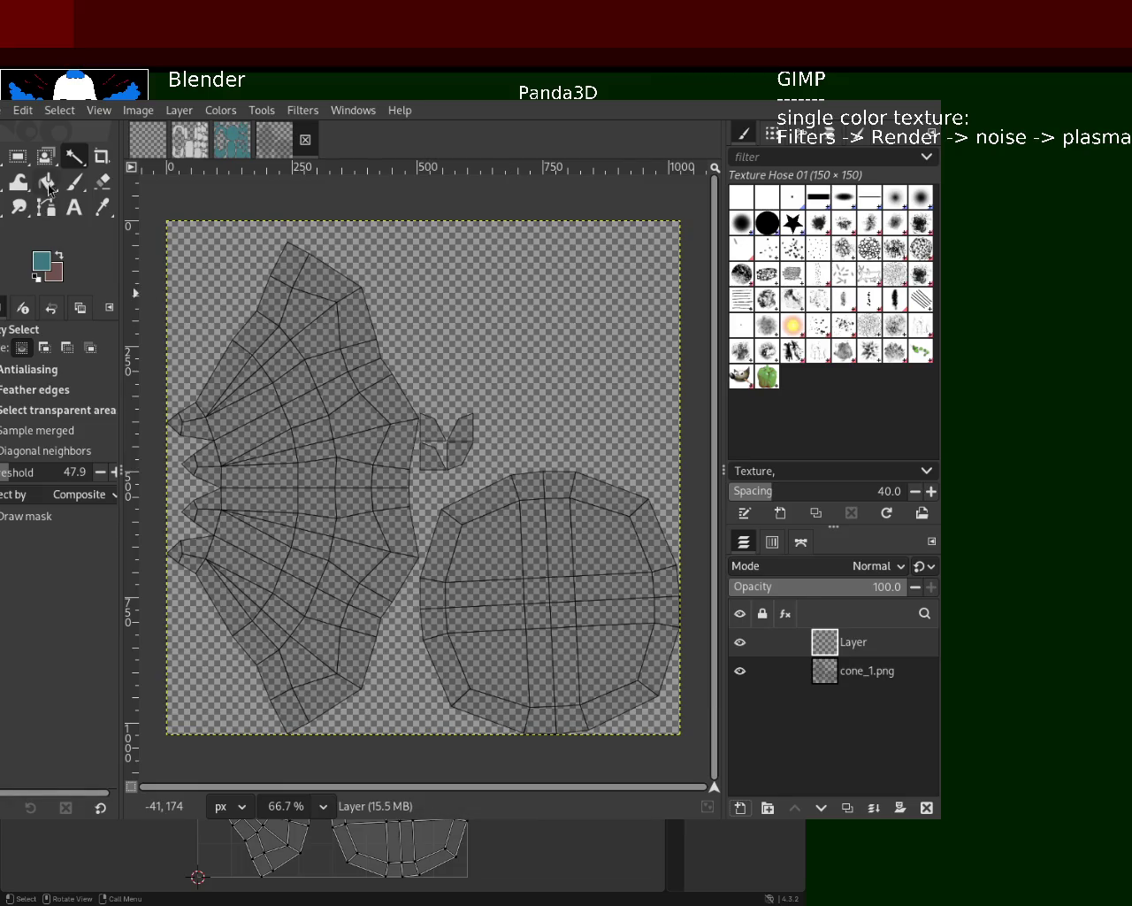
click(54, 184)
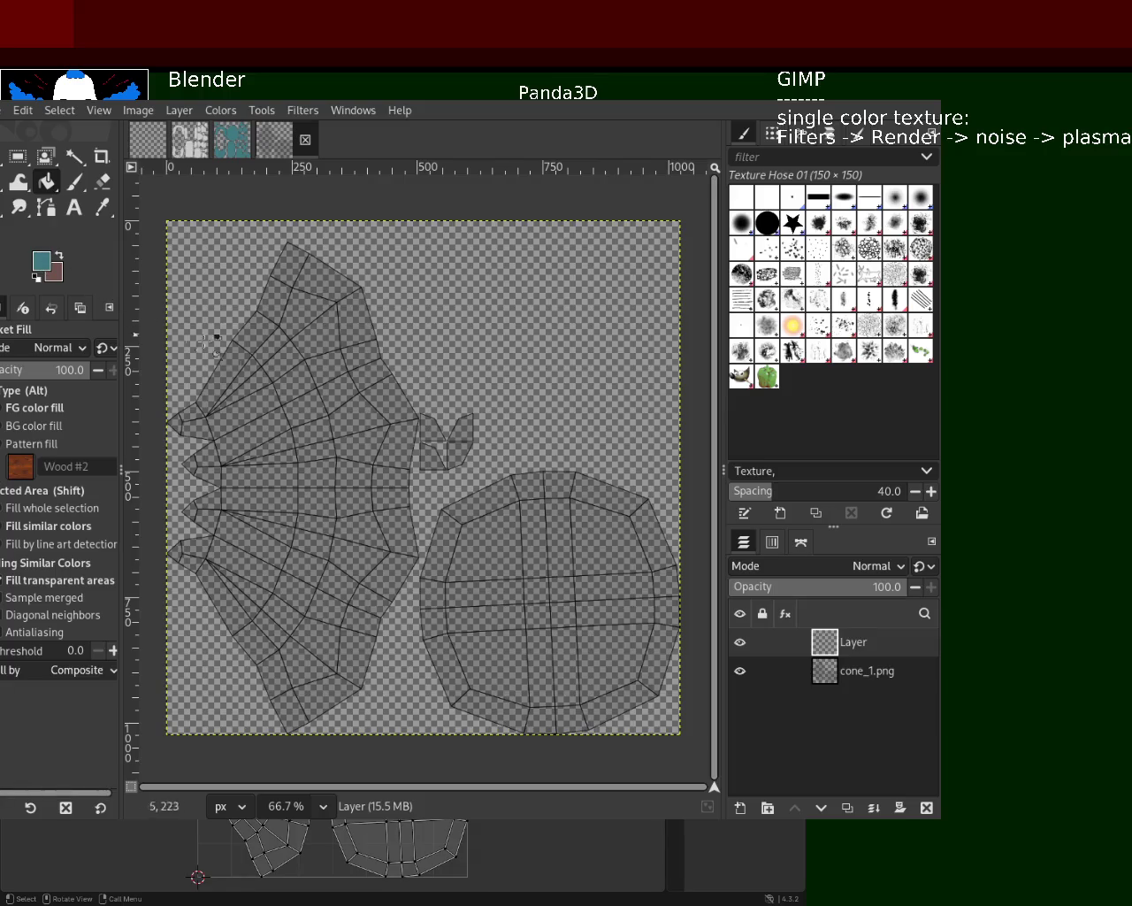
- Pick a rust-brown shade as the foreground colour
ctrl+click(423, 585)
ctrl+click(363, 529)
ctrl+click(423, 585)
ctrl+click(367, 482)
ctrl+click(391, 502)
ctrl+click(367, 467)
ctrl+click(420, 591)
ctrl+click(418, 586)
ctrl+click(376, 437)
ctrl+click(372, 455)
ctrl+click(353, 441)
ctrl+click(372, 454)
- Fill Layer solid rust-brown and add a new transparent Layer #1 above it
ctrl+click(377, 461)
click(358, 281)
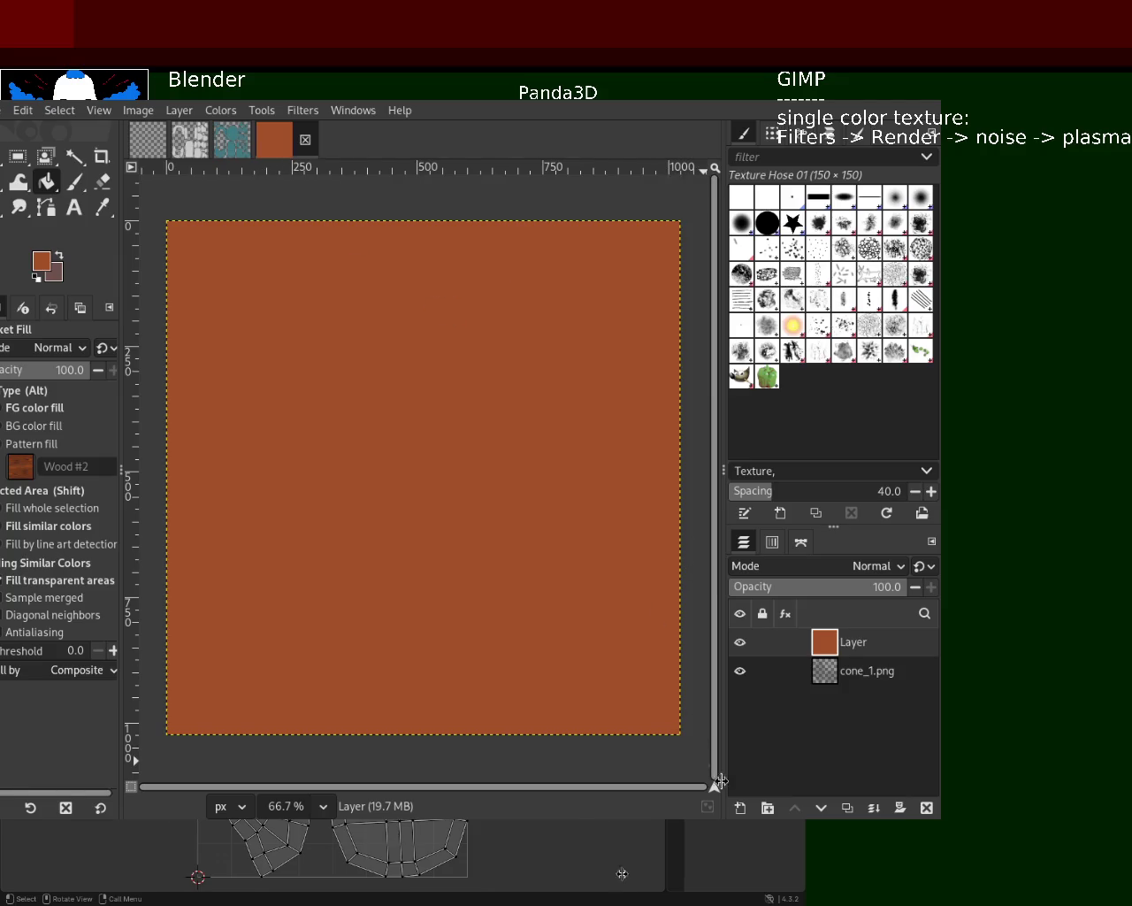
click(742, 811)
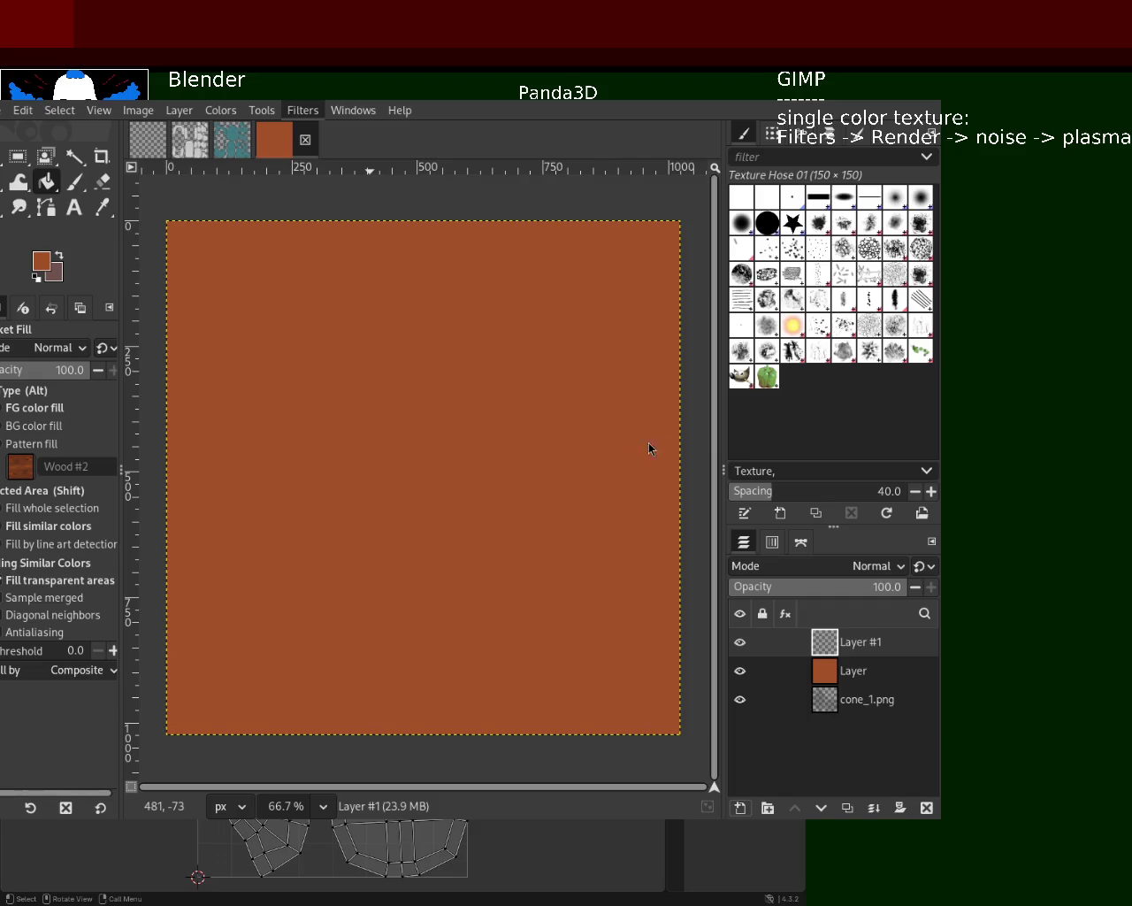
- Re-render Plasma noise on Layer #1 until a dull pink-orange mix sits over the brown
key(ctrl+f)
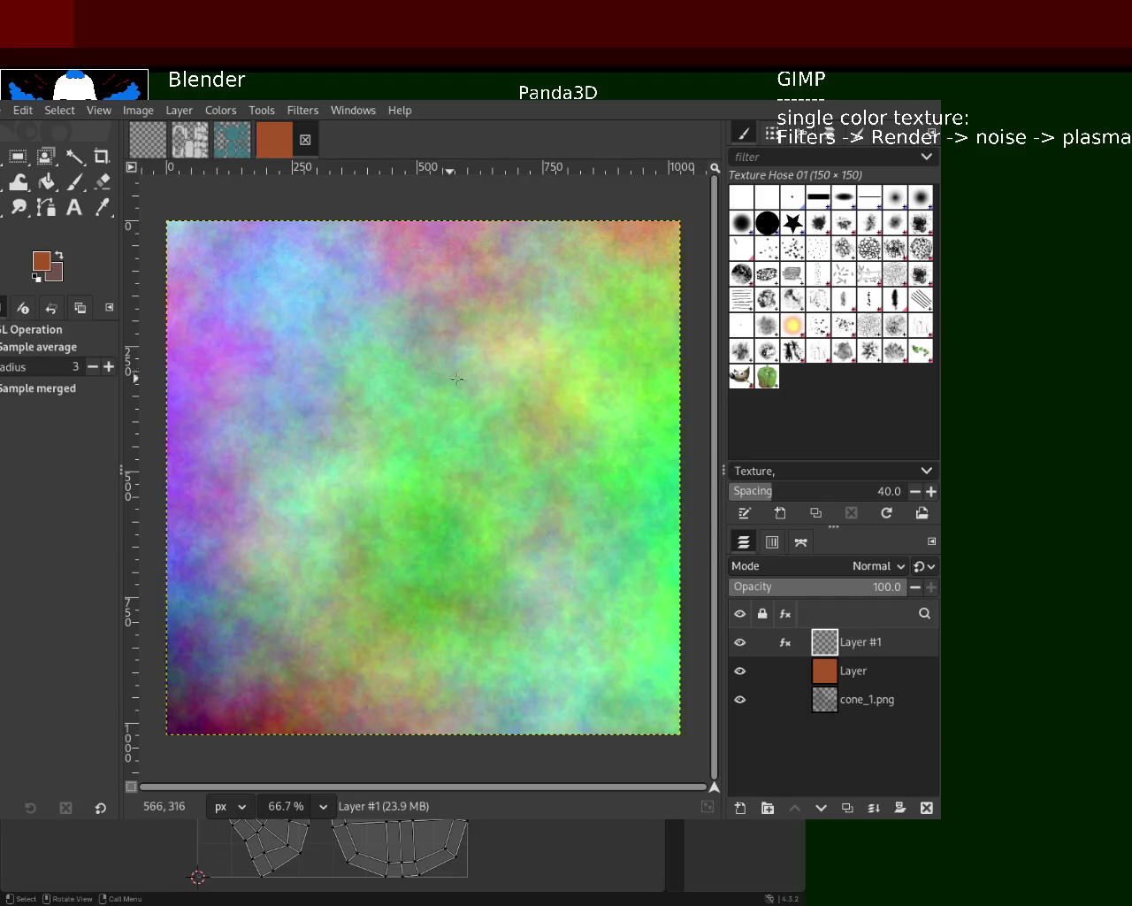
key(ctrl+z)
key(ctrl+f)
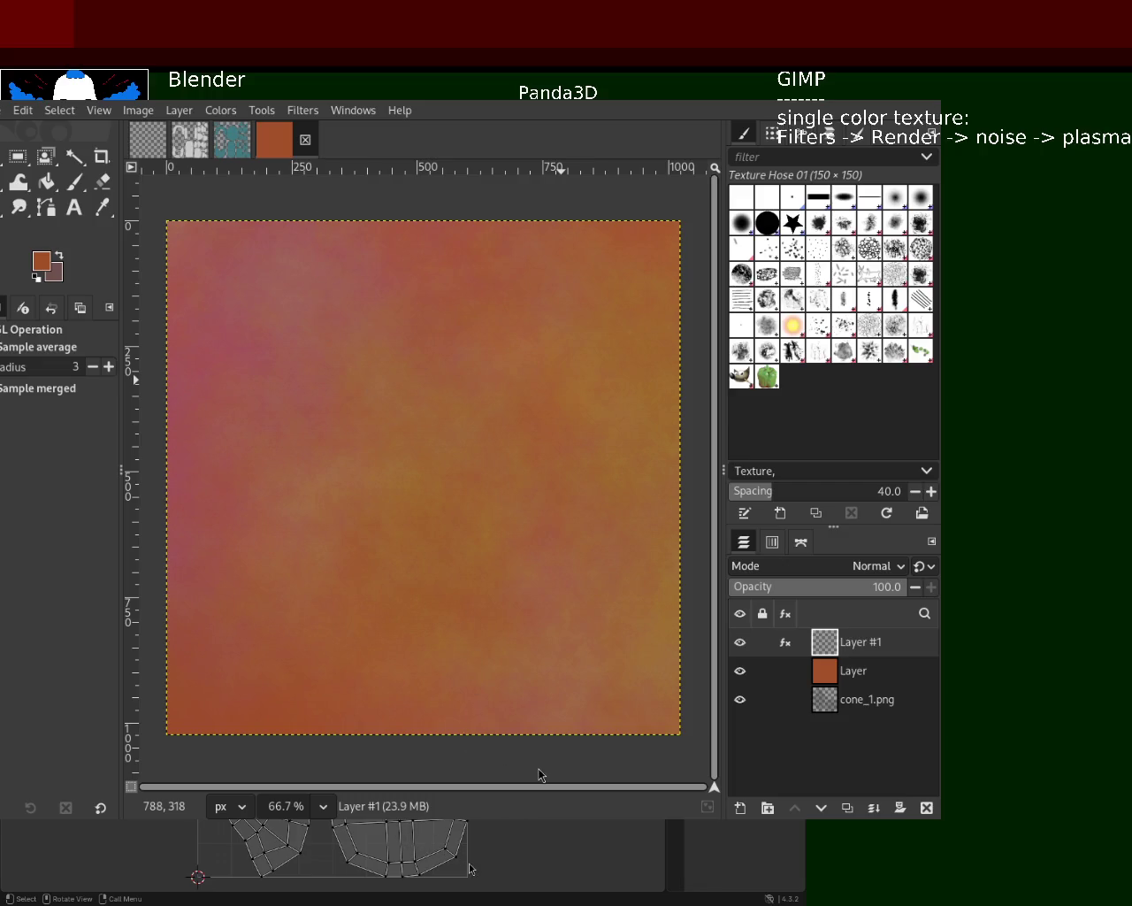
key(ctrl+f)
key(ctrl+f)
key(ctrl+f)
key(ctrl+f)
key(ctrl+f)
key(ctrl+f)
key(ctrl+f)
key(ctrl+f)
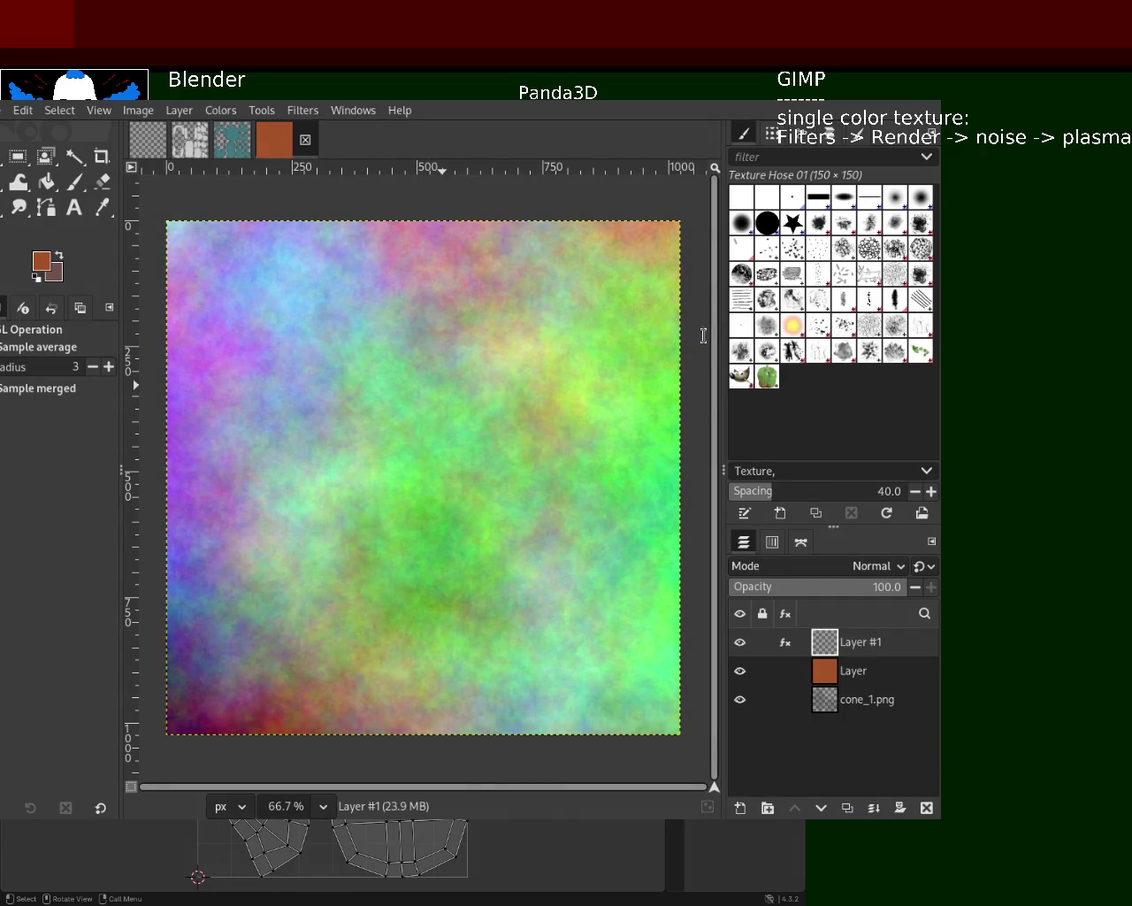
key(ctrl+f)
key(ctrl+f)
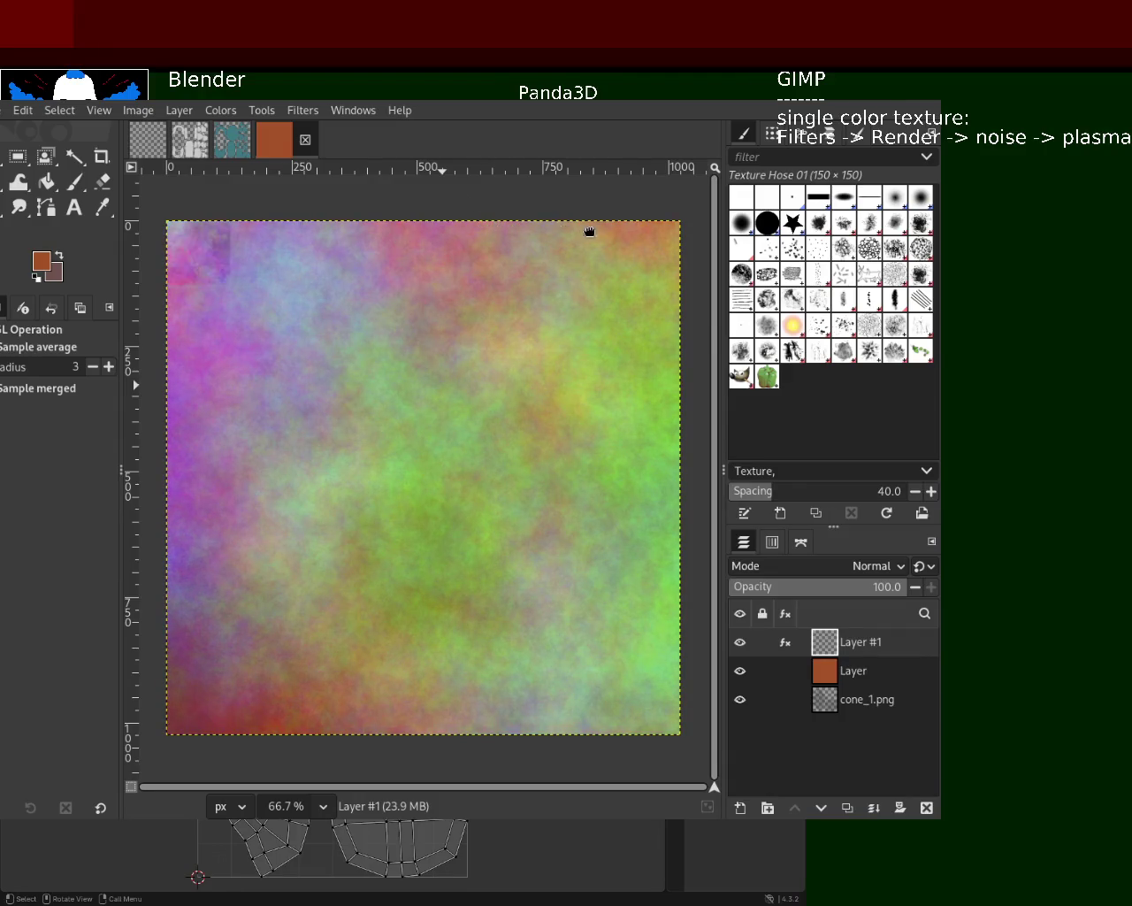
key(ctrl+f)
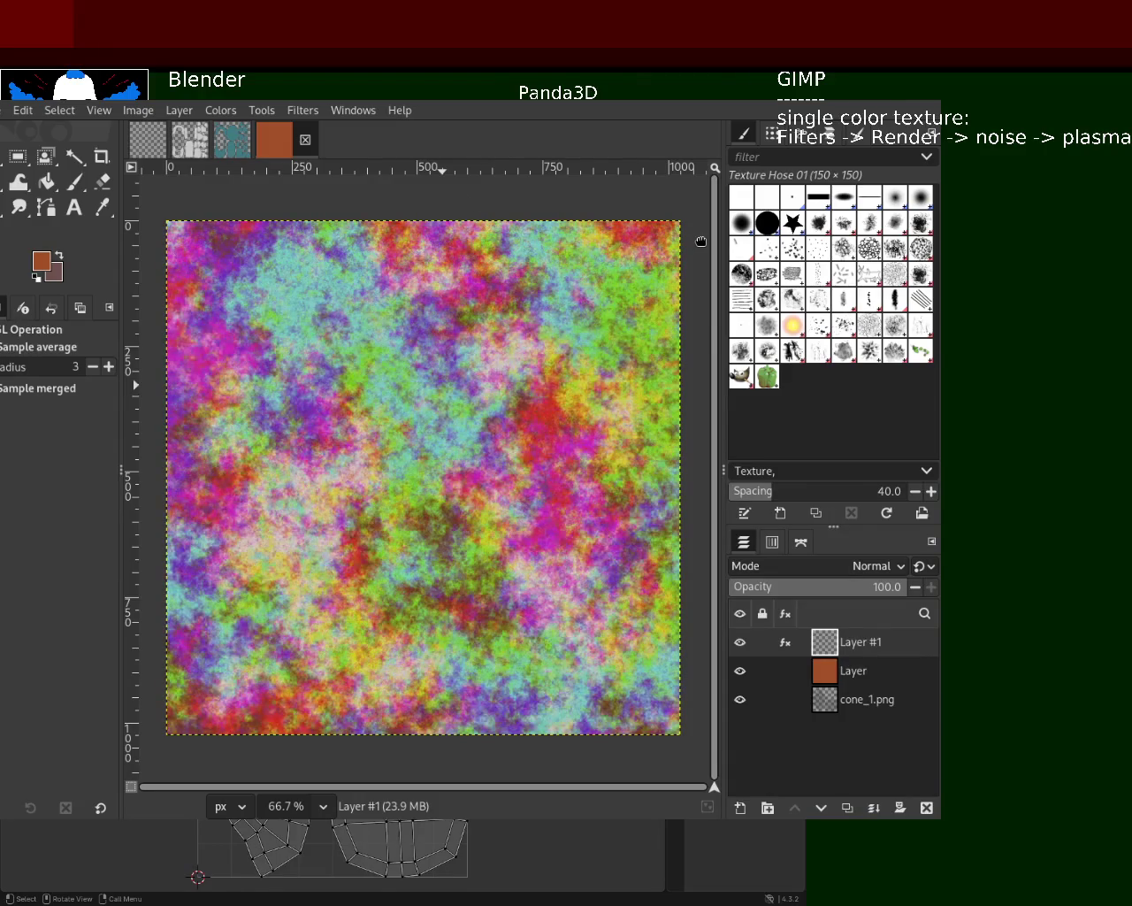
key(ctrl+f)
key(ctrl+f)
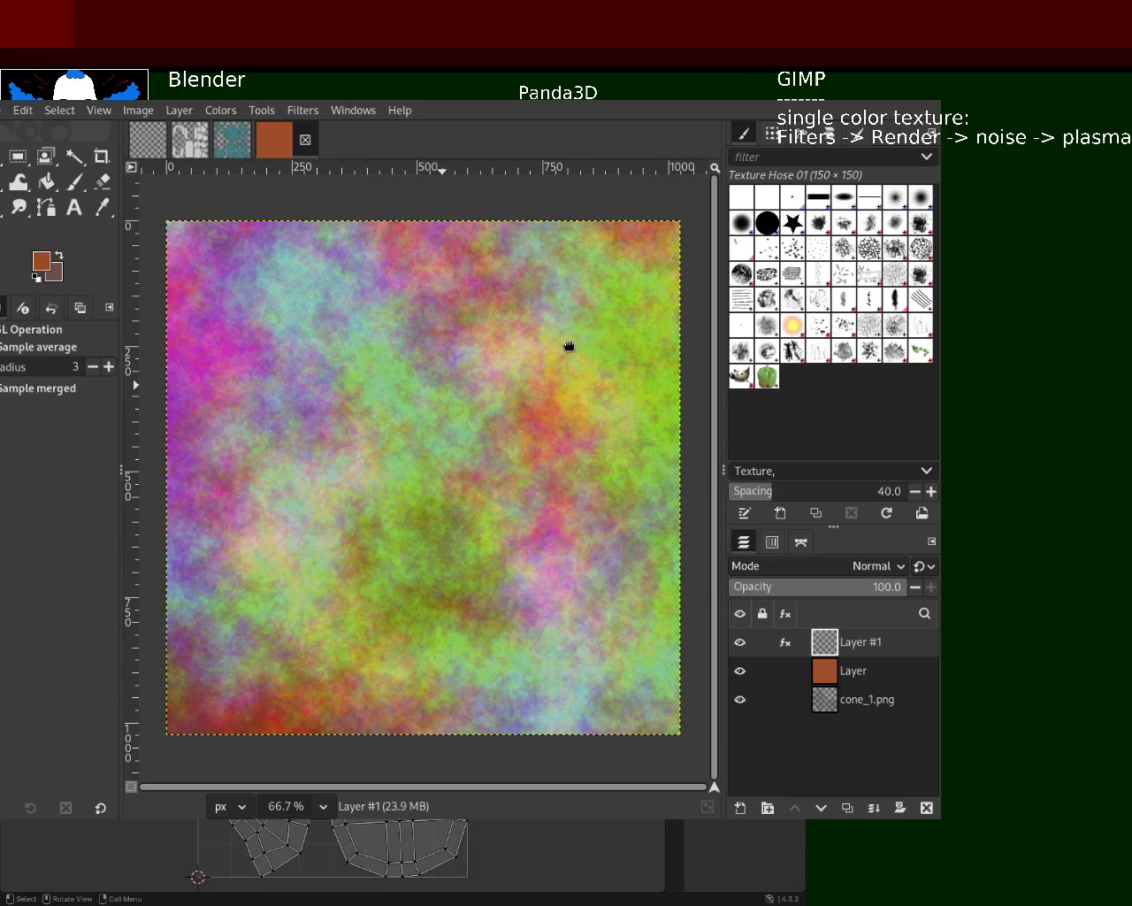
key(ctrl+f)
key(ctrl+f)
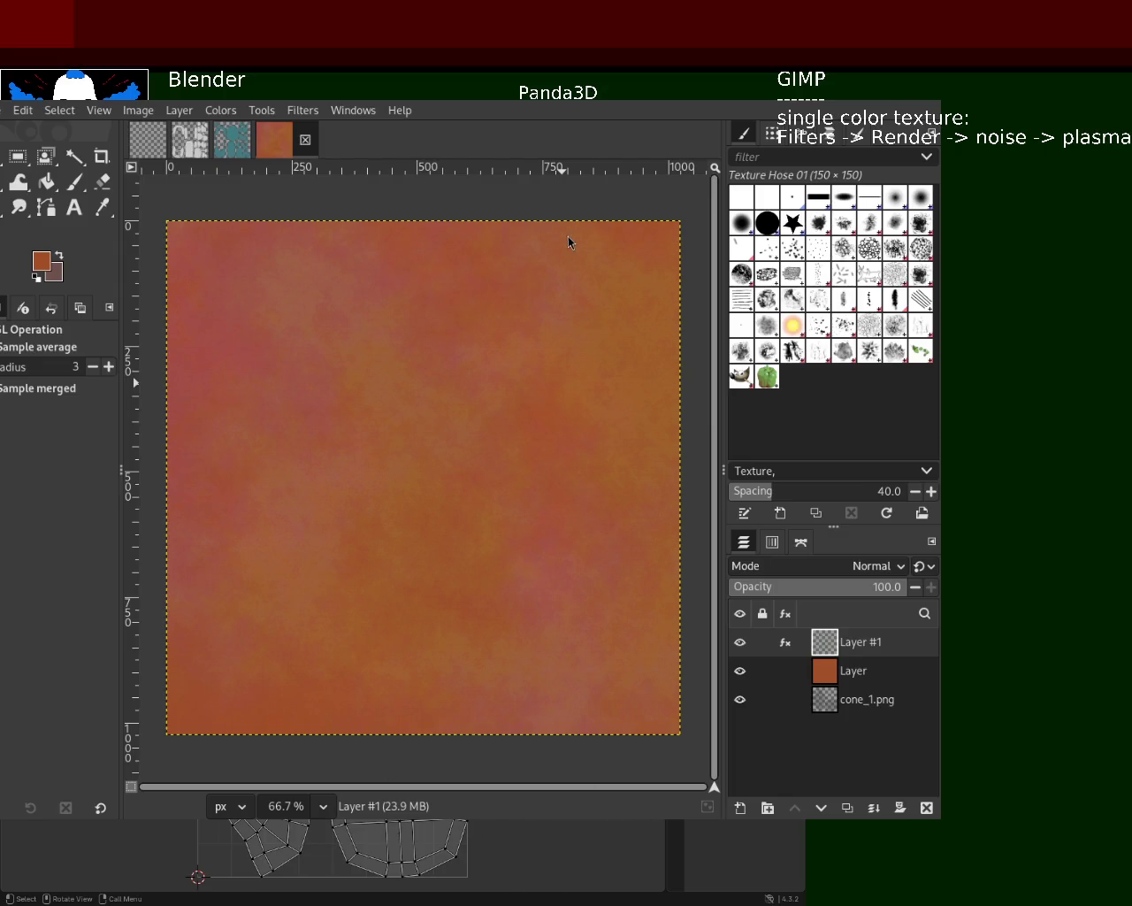
- Merge the plasma down into the brown Layer, hide it, and activate cone_1.png with Fuzzy Select
mouse_move(867, 699)
click(874, 807)
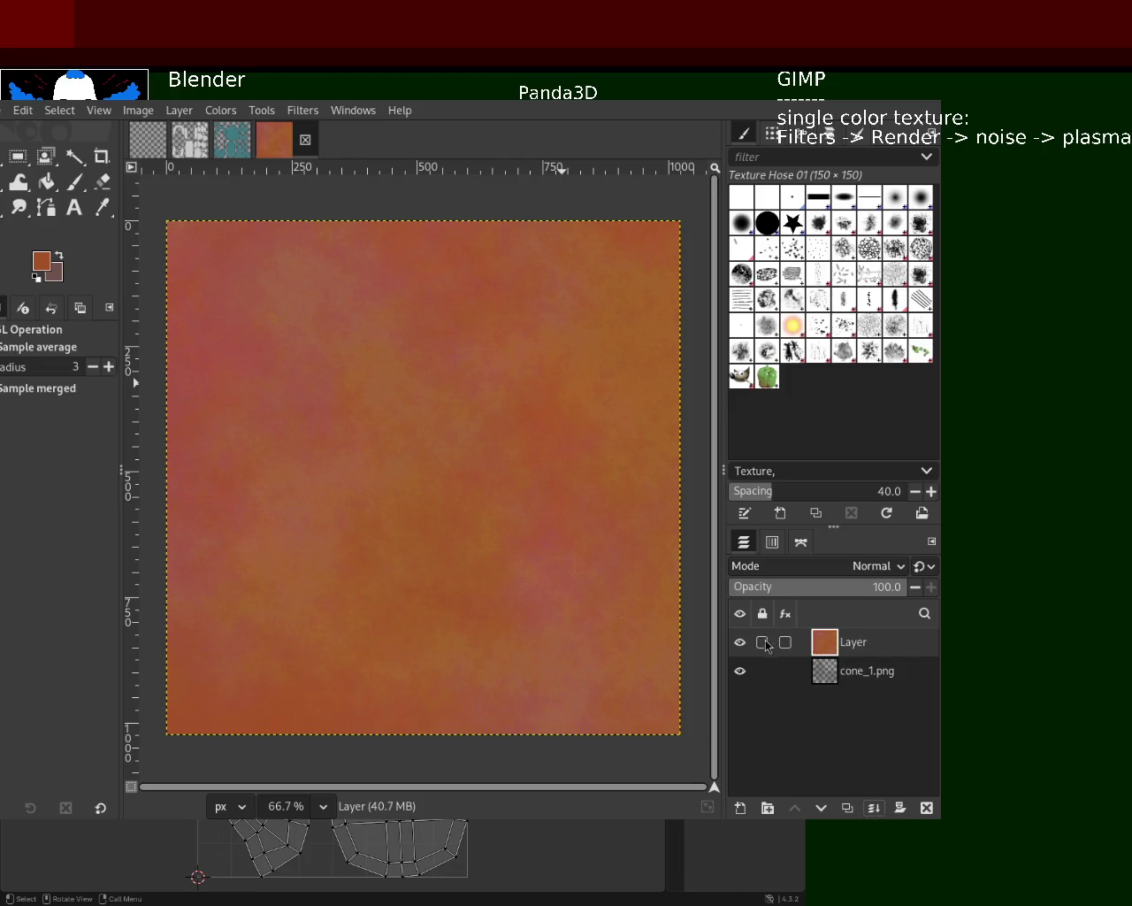
click(740, 642)
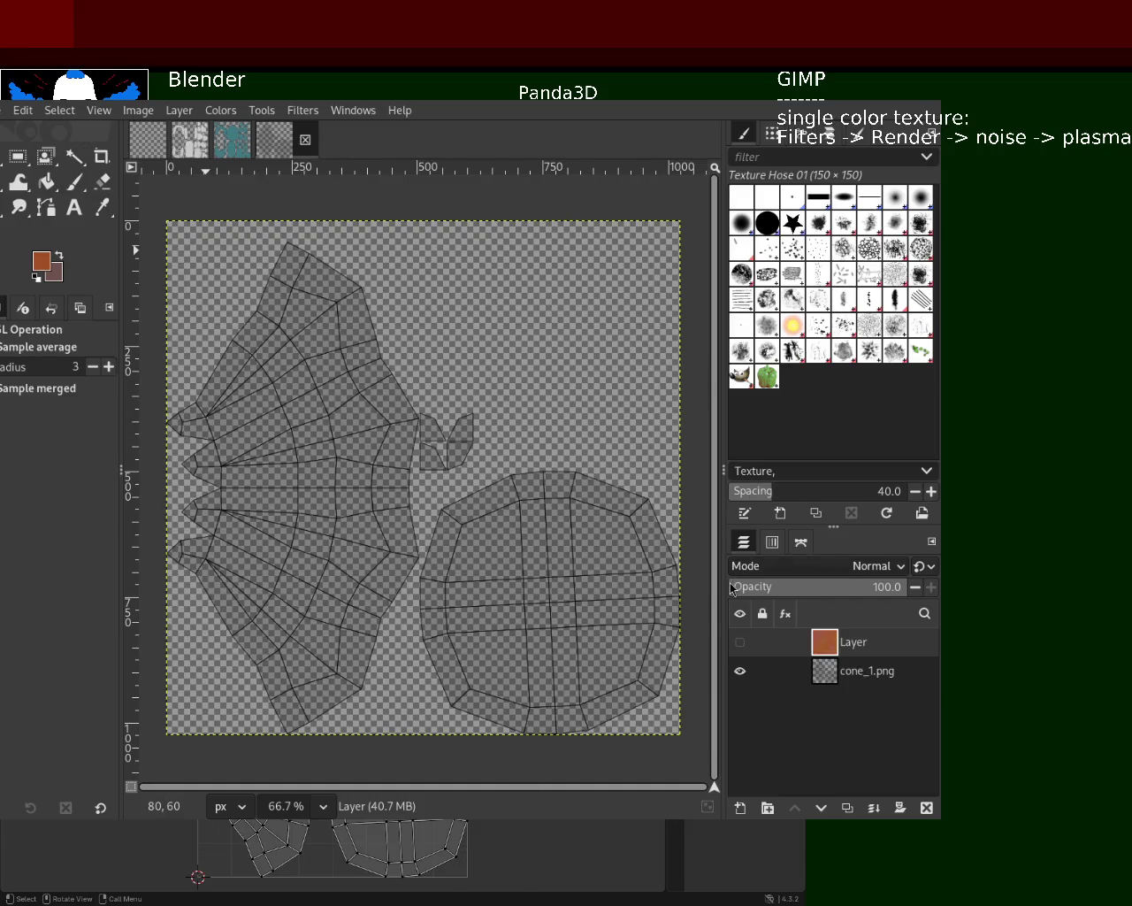
click(75, 156)
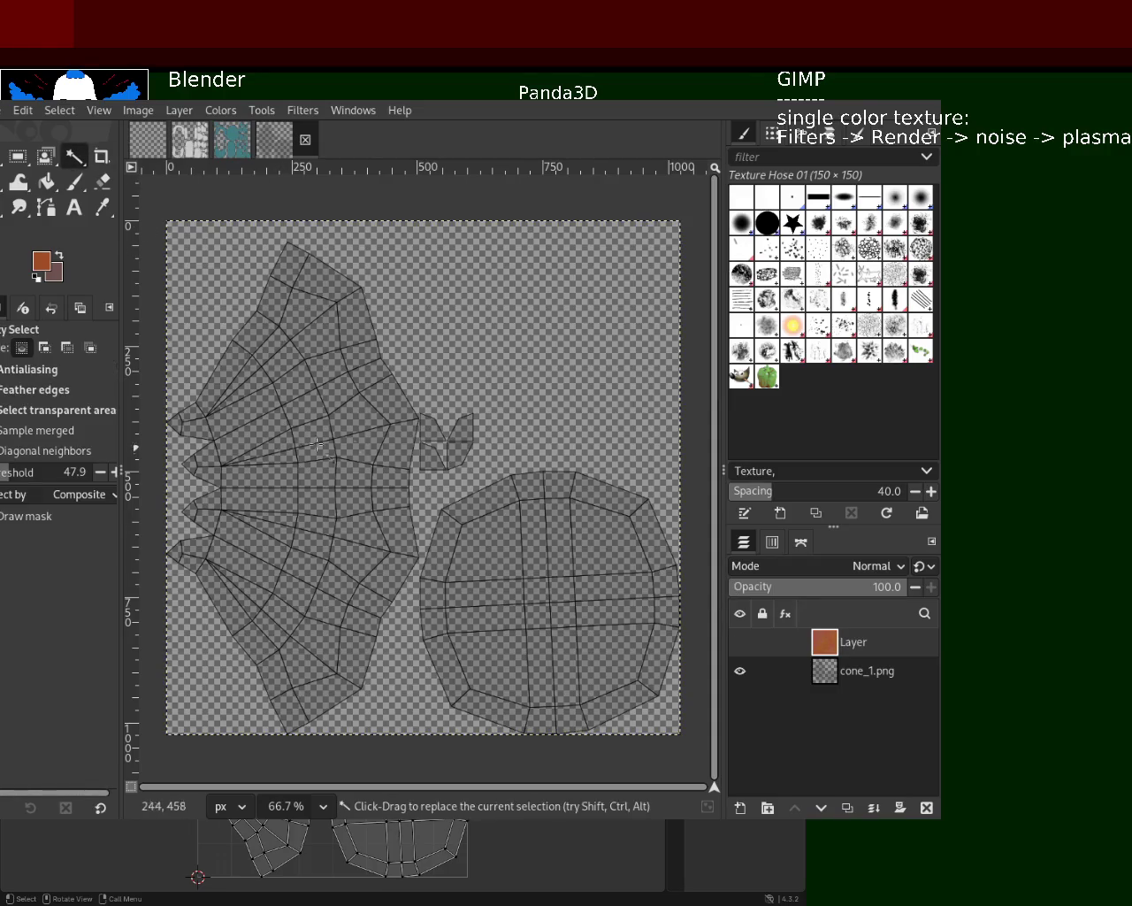
click(830, 678)
- Select the fan-shaped UV island plus the small piece beside it, then activate Layer
click(375, 424)
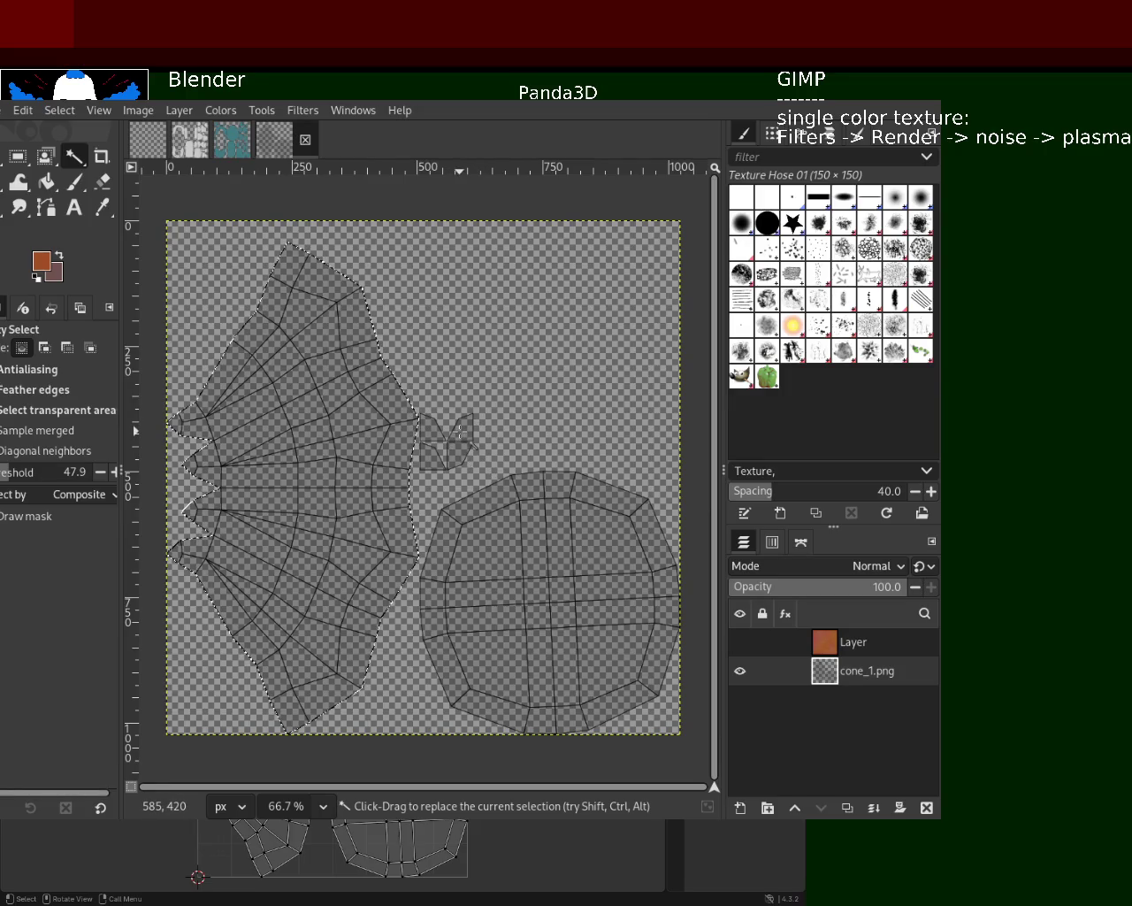
shift+drag(462, 431, 456, 453)
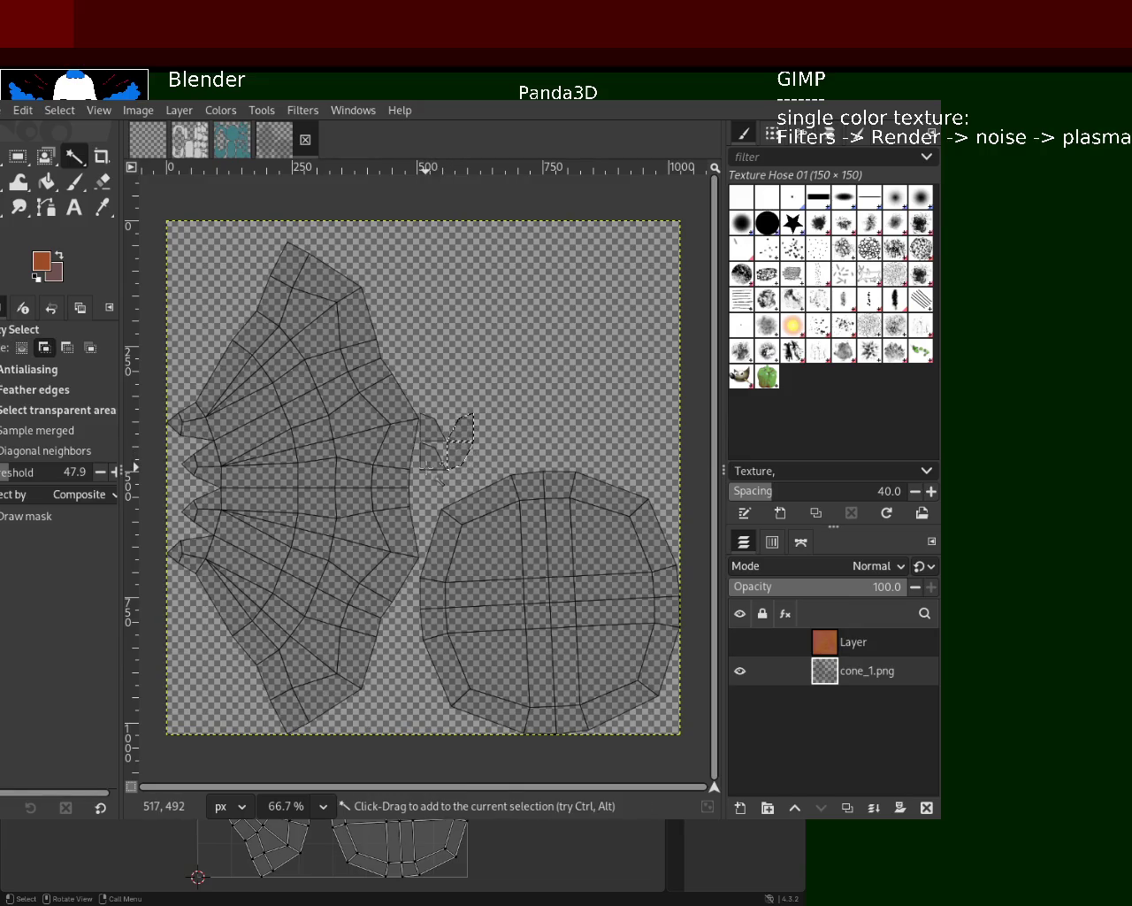
shift+click(436, 437)
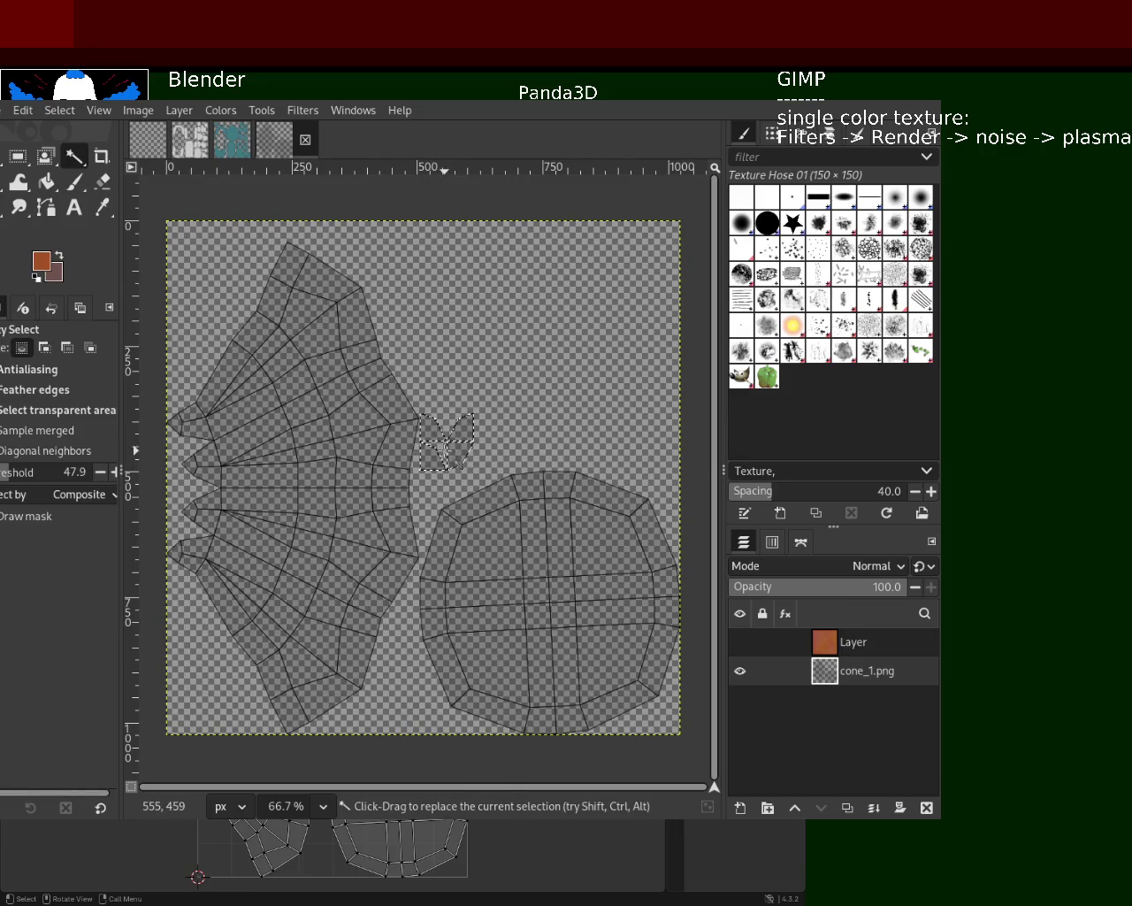
shift+click(350, 533)
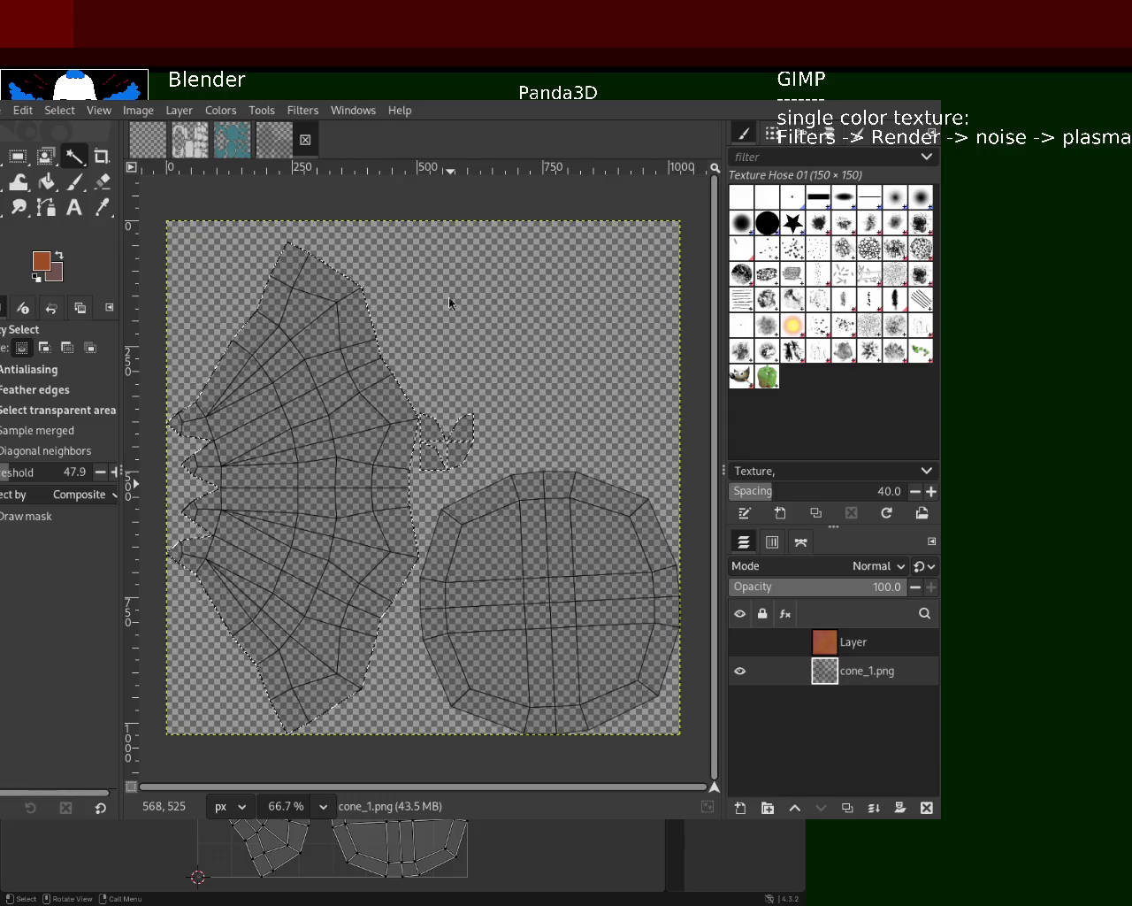
mouse_move(824, 670)
click(827, 652)
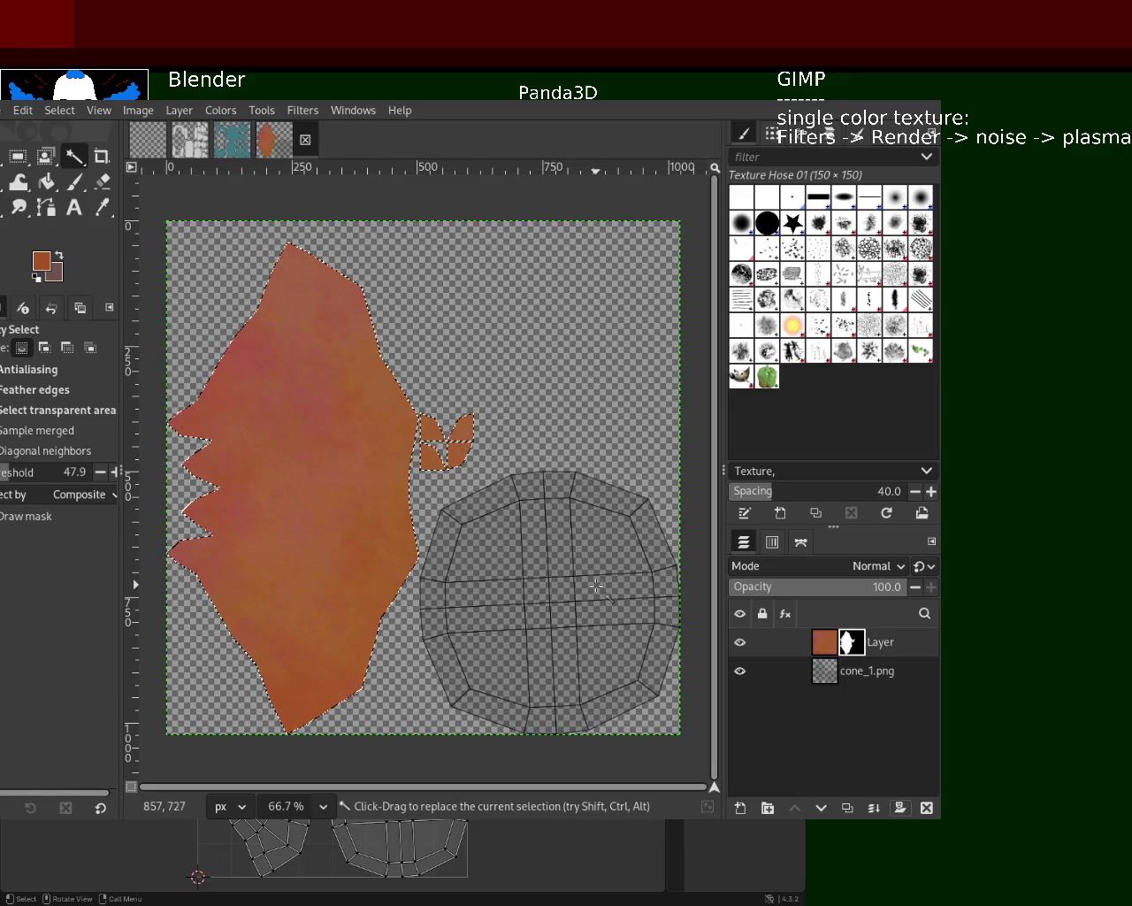
- Clear the selection and add a new transparent Layer #1 on top of the stack
click(59, 110)
click(69, 143)
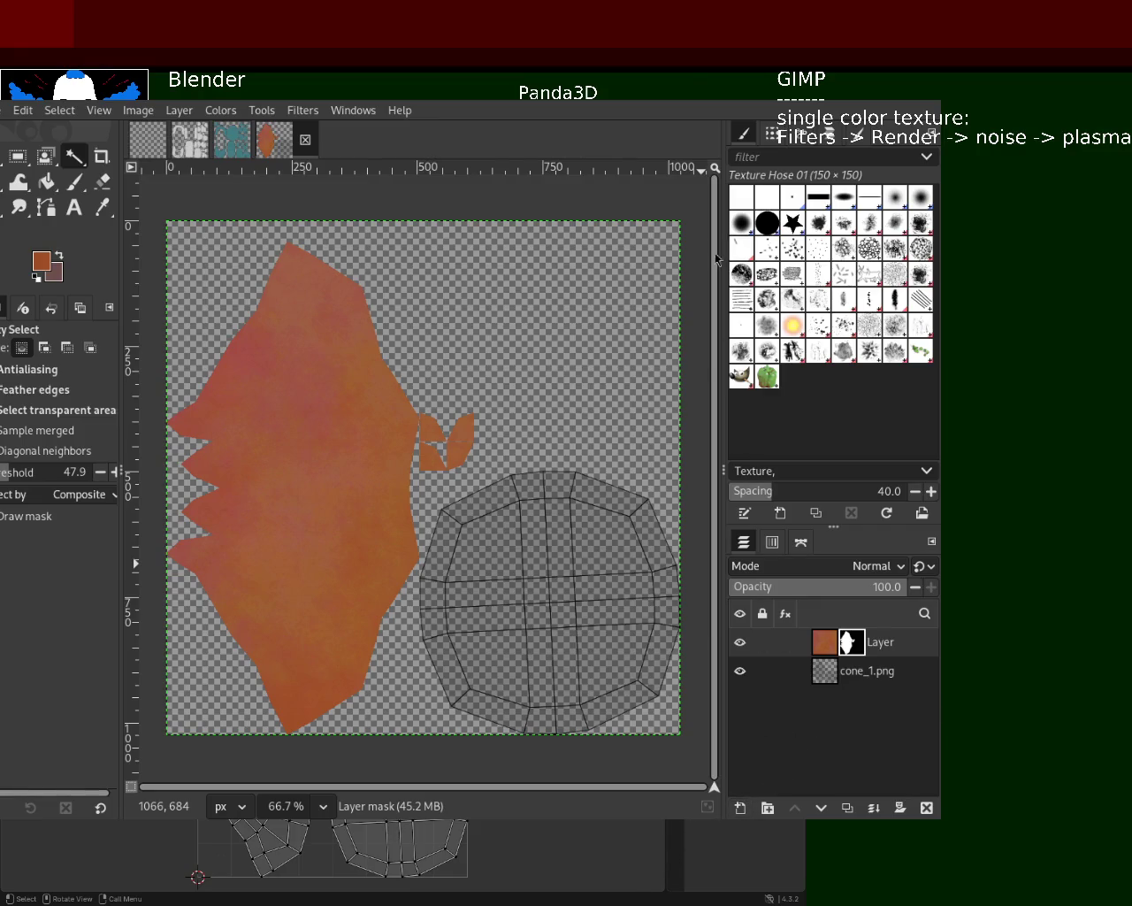
key(shift+ctrl+n)
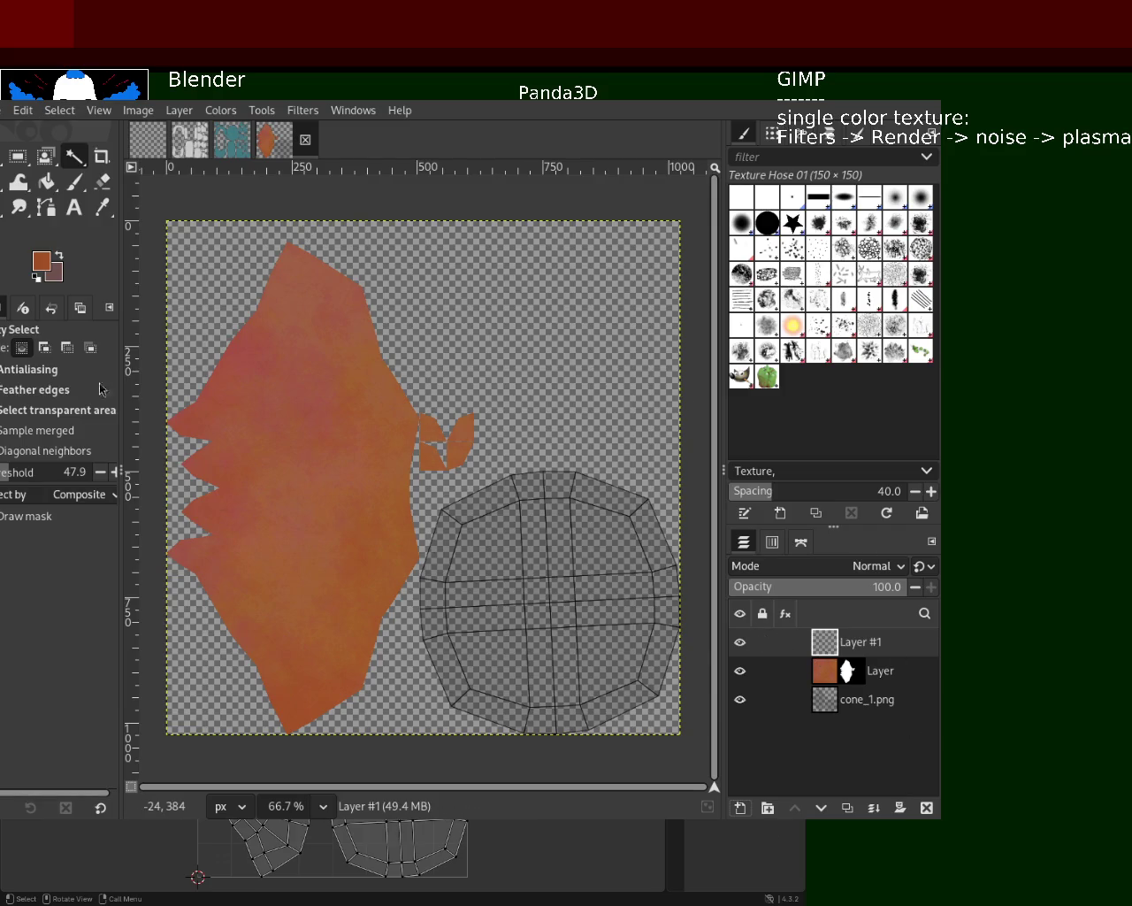
- Fill Layer #1 with black, then add Layer #2 above it and render plasma noise into it
click(47, 182)
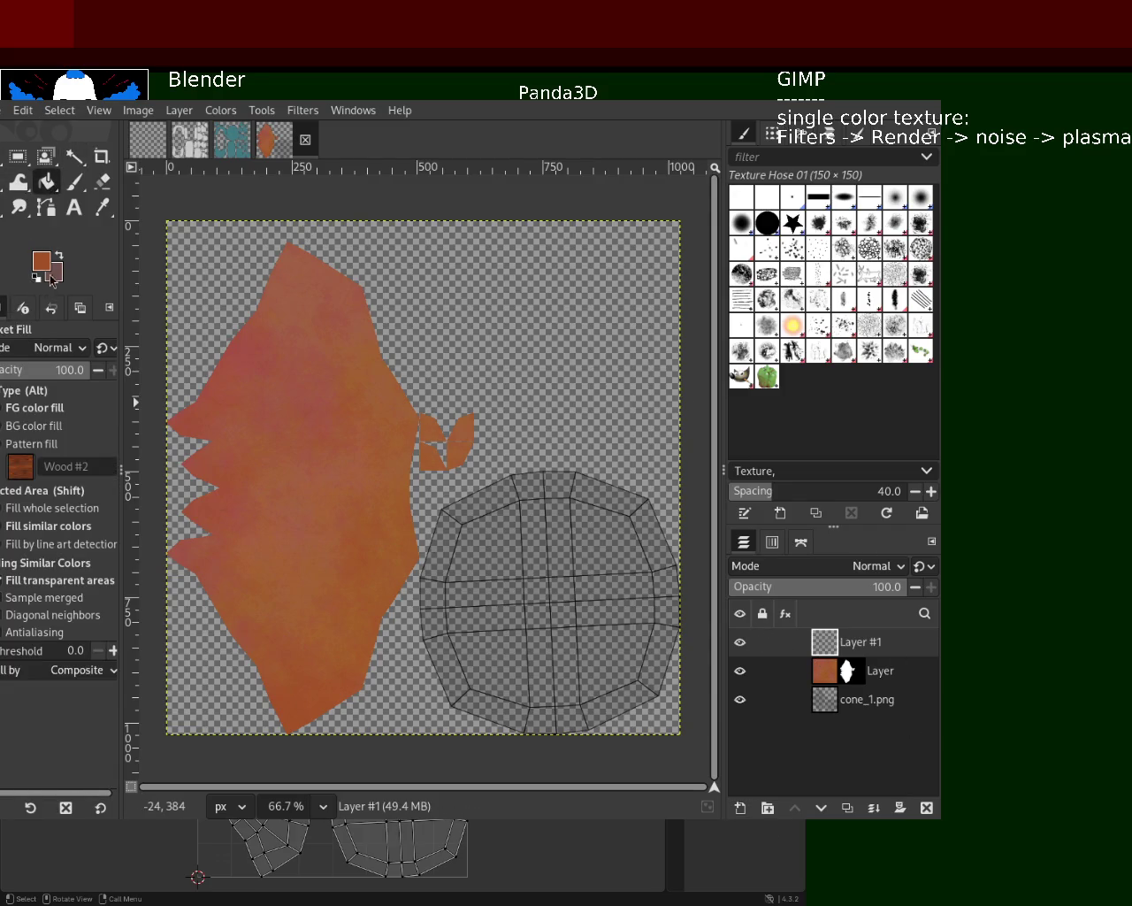
ctrl+click(266, 573)
click(531, 373)
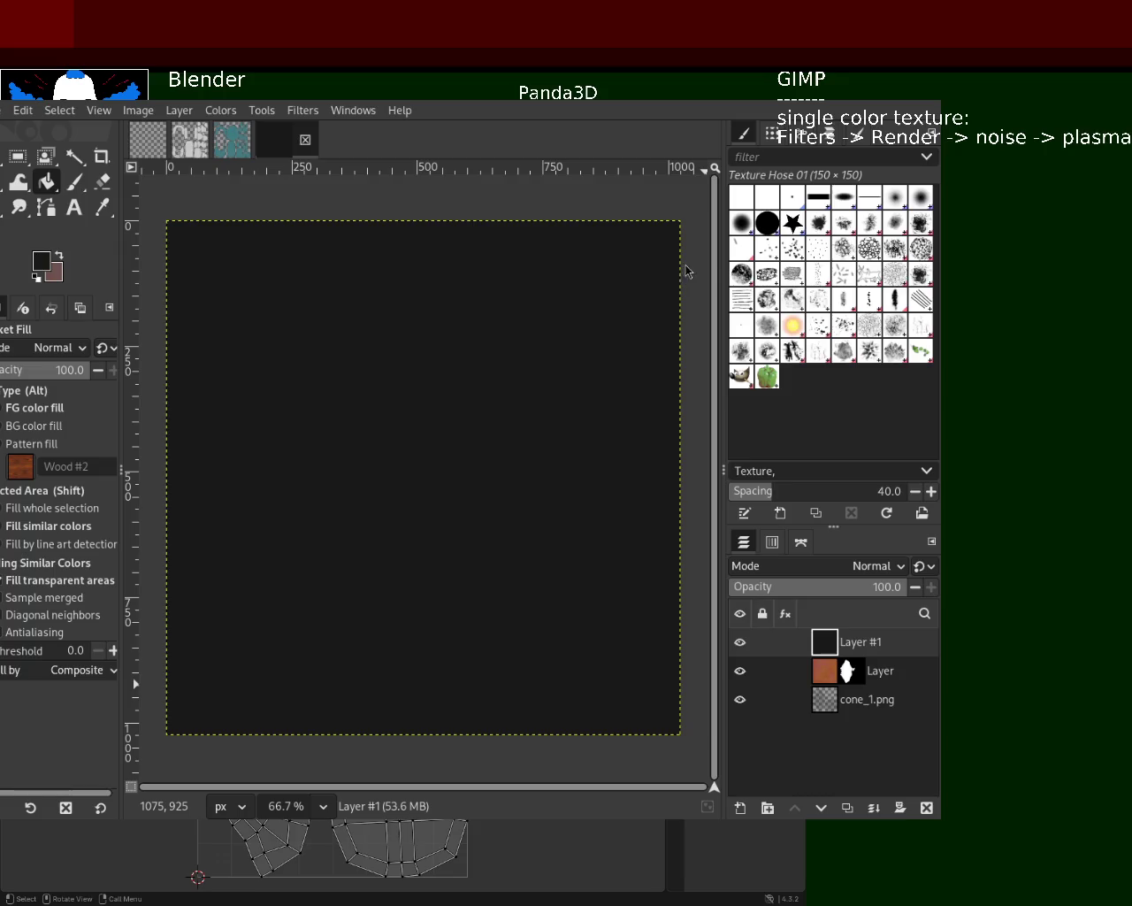
key(shift+ctrl+n)
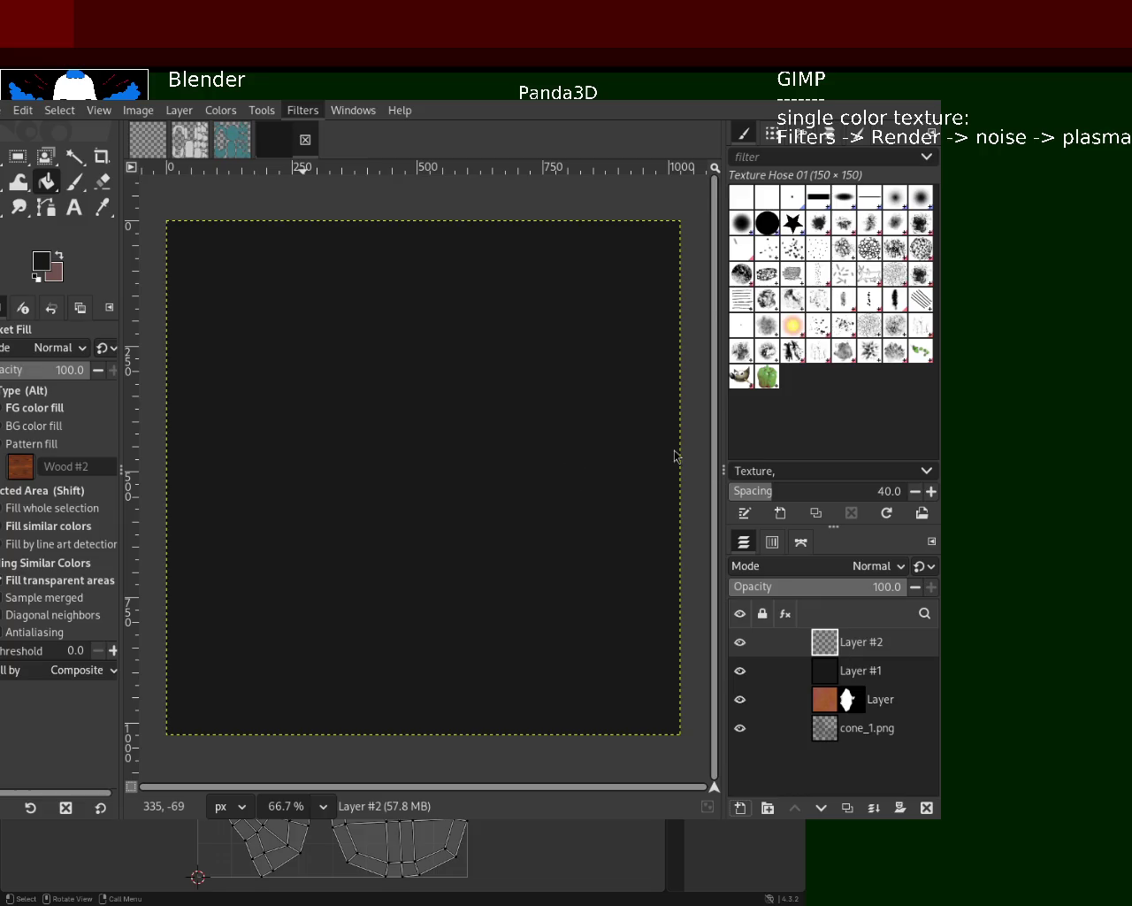
key(ctrl+f)
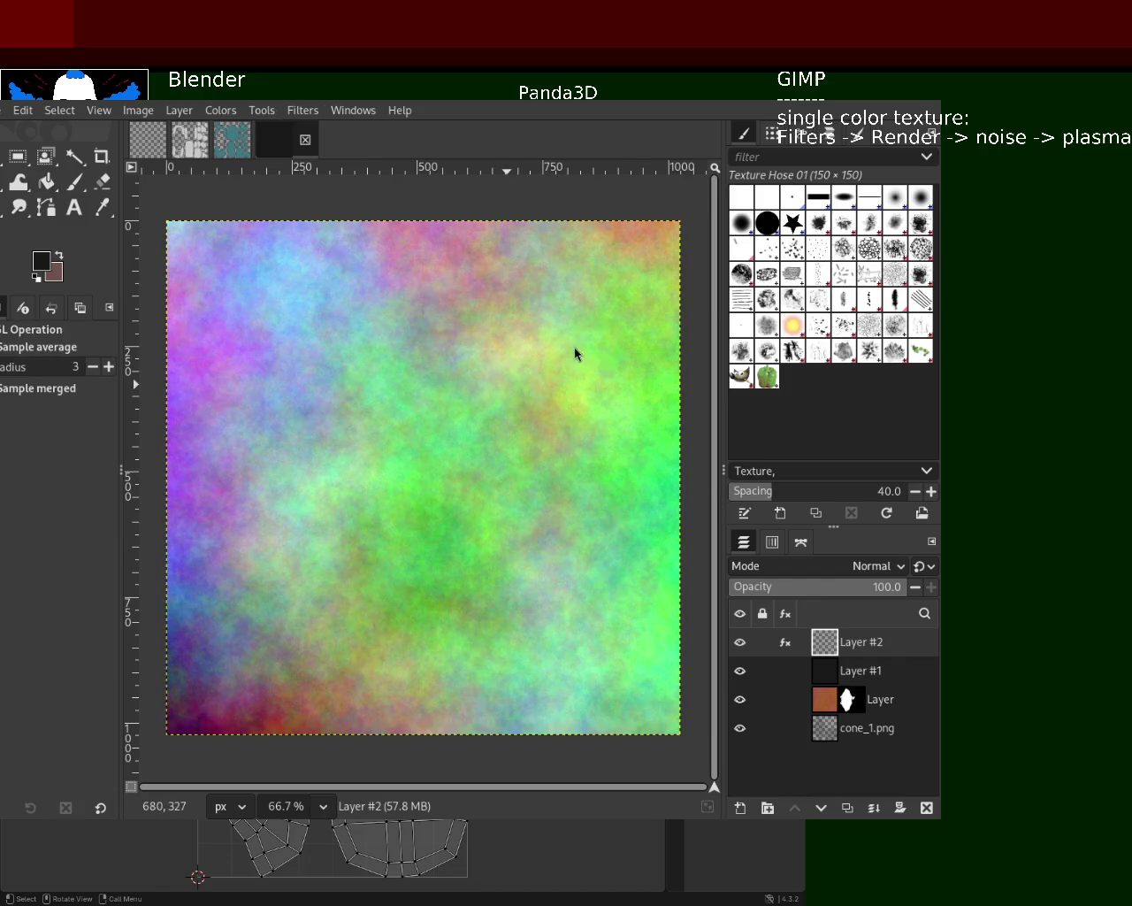
- Darken Layer #2's plasma into a near-black grain with Saturation and Sharpen (Unsharp Mask) filters
mouse_move(686, 333)
mouse_down()
mouse_move(475, 340)
mouse_move(536, 229)
mouse_move(698, 231)
mouse_up()
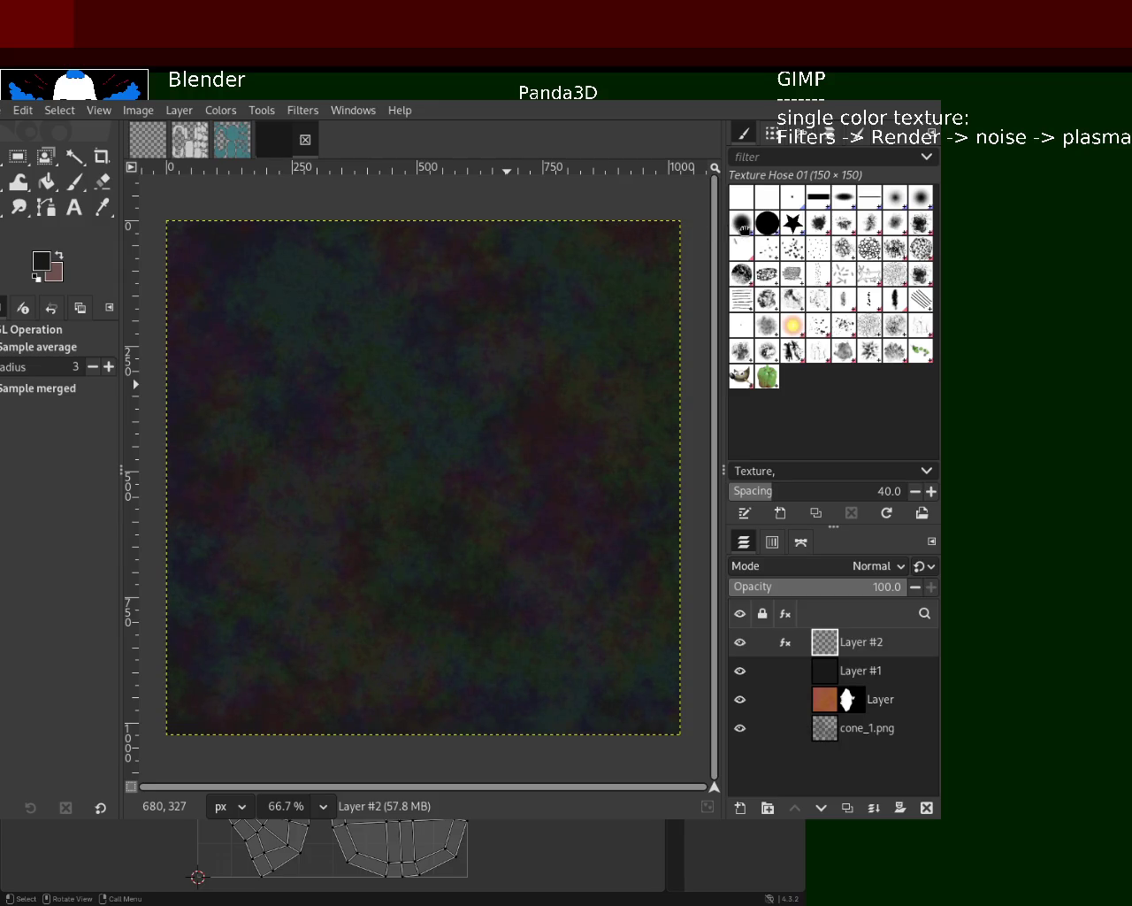
mouse_move(499, 338)
mouse_down()
mouse_move(469, 337)
mouse_move(550, 343)
mouse_move(469, 340)
mouse_up()
click(292, 109)
- Re-edit Layer #2's Sharpen (Unsharp Mask), then Plasma, then Sharpen again to refine the dark grain
click(785, 642)
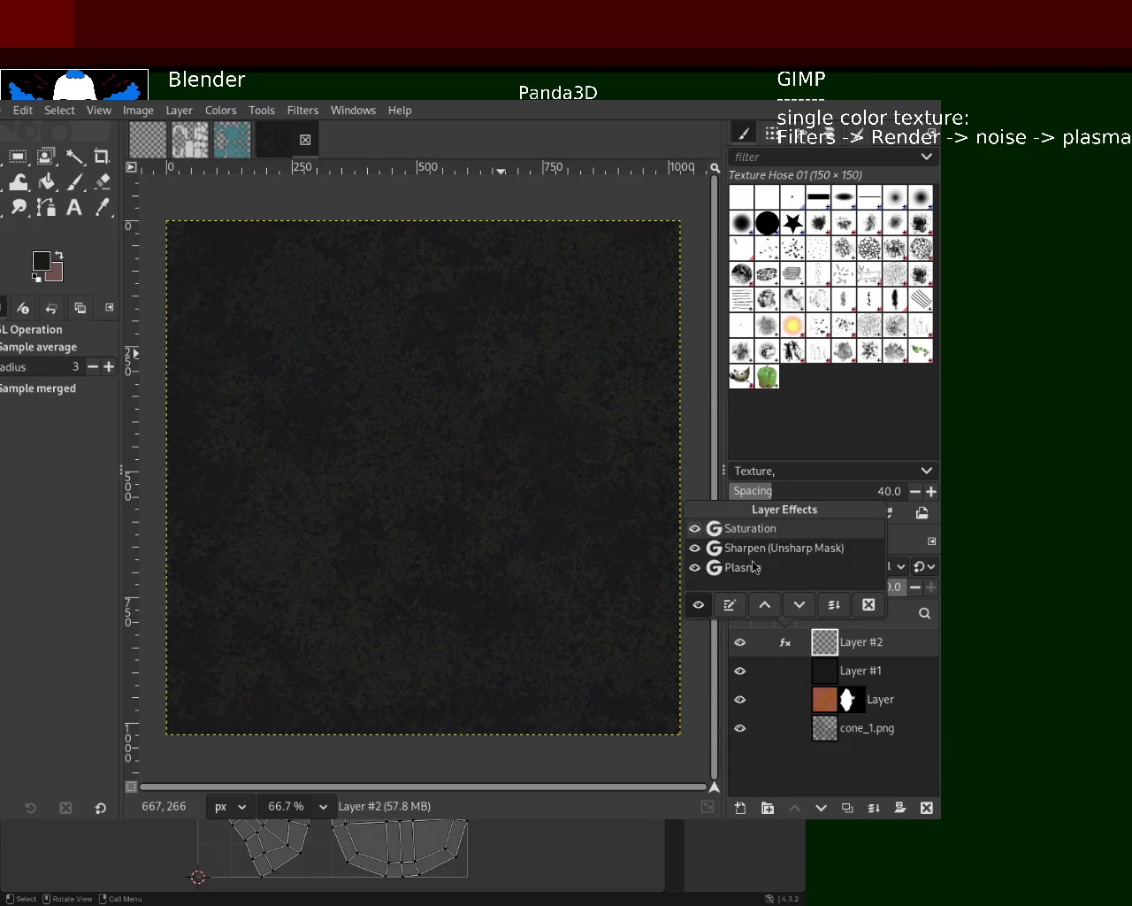
click(730, 604)
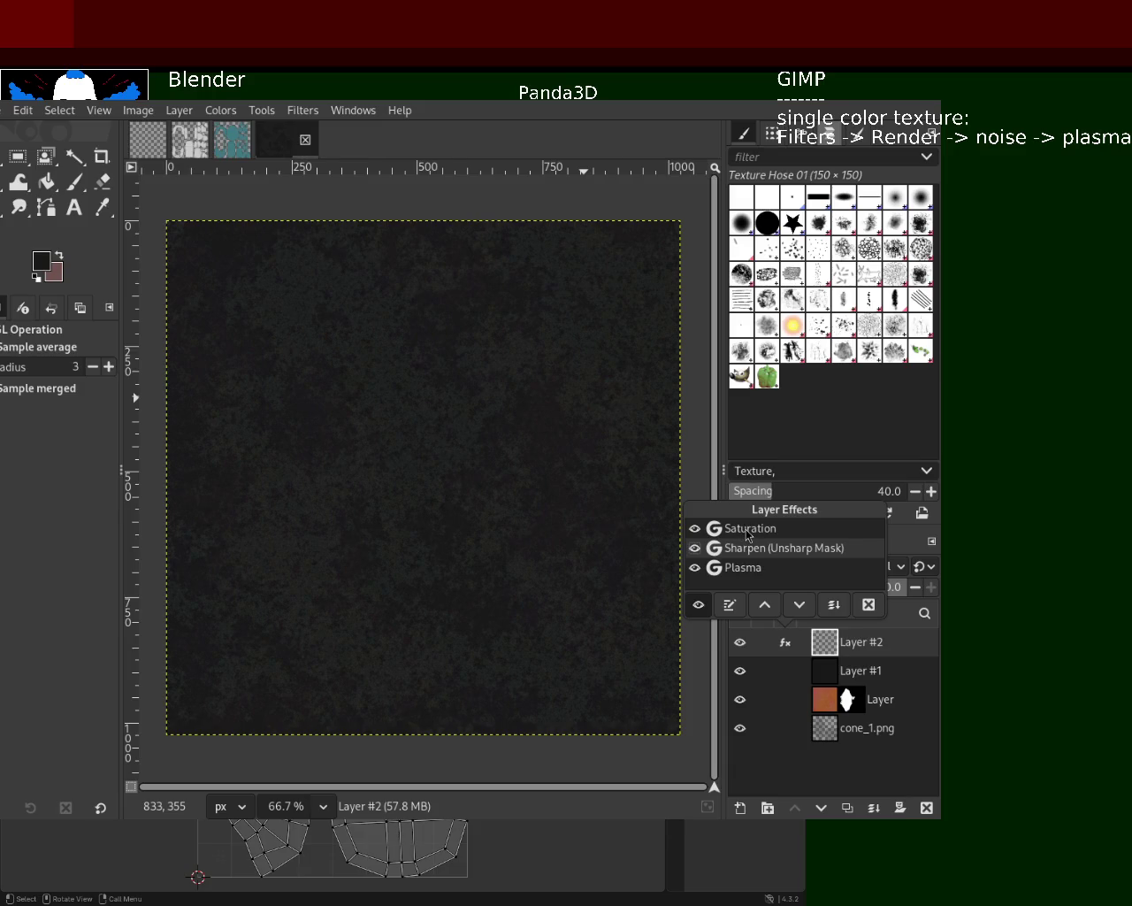
click(742, 571)
click(730, 606)
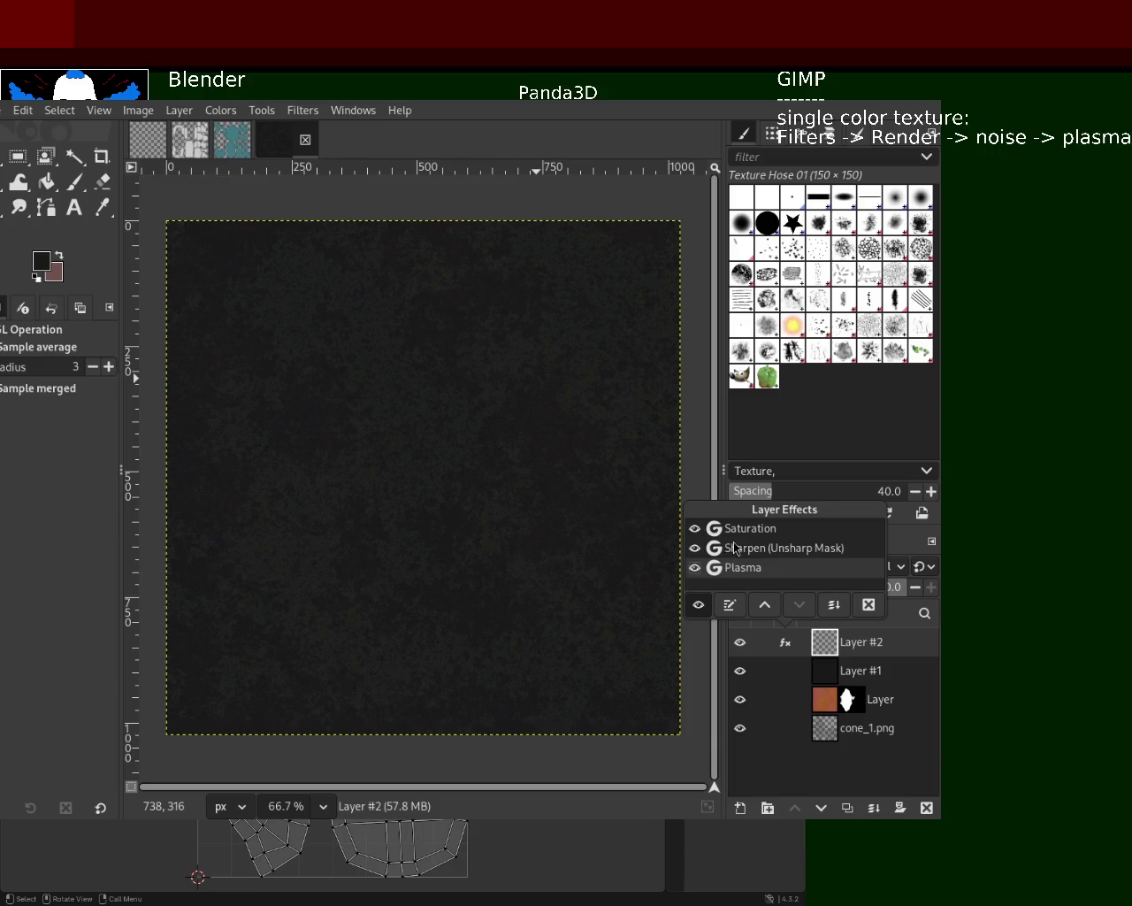
click(730, 604)
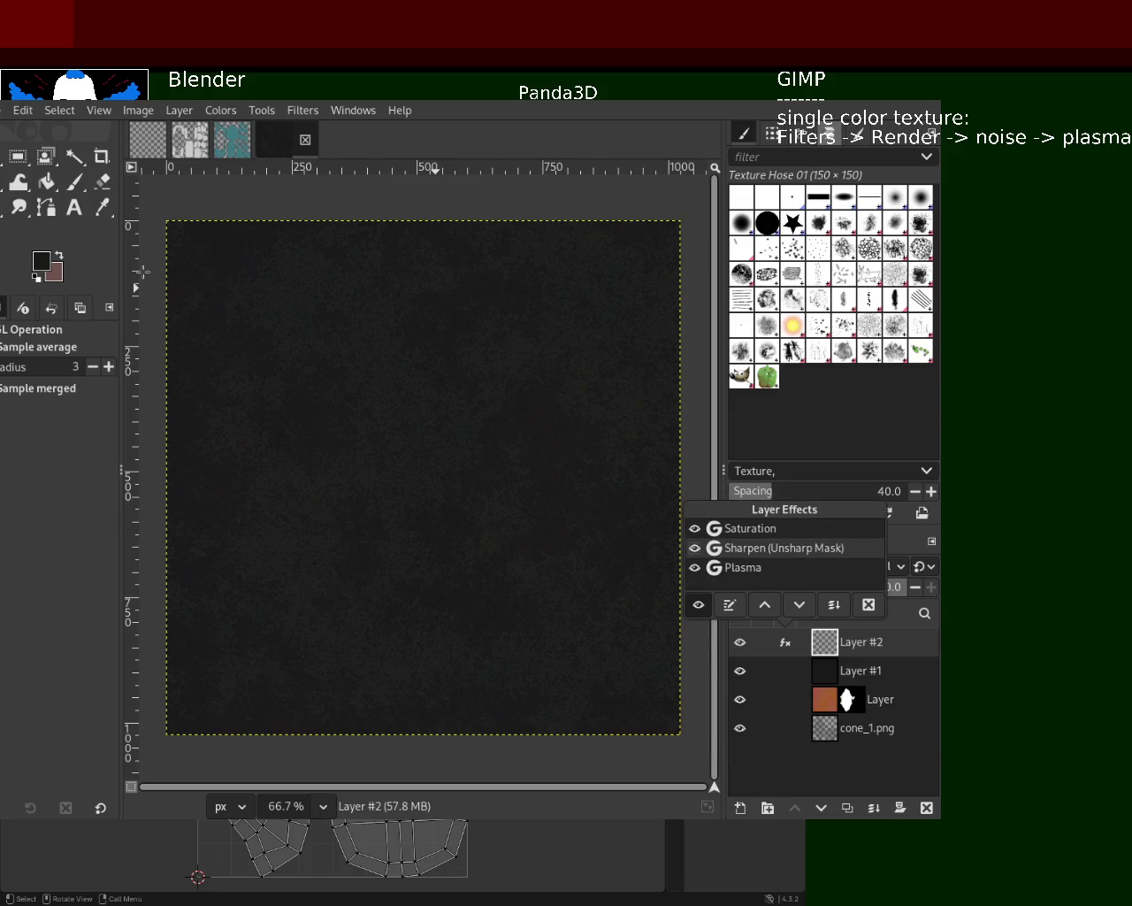
- Zoom to 300% on the grain, then merge Layer #2 down into Layer #1
key(Escape)
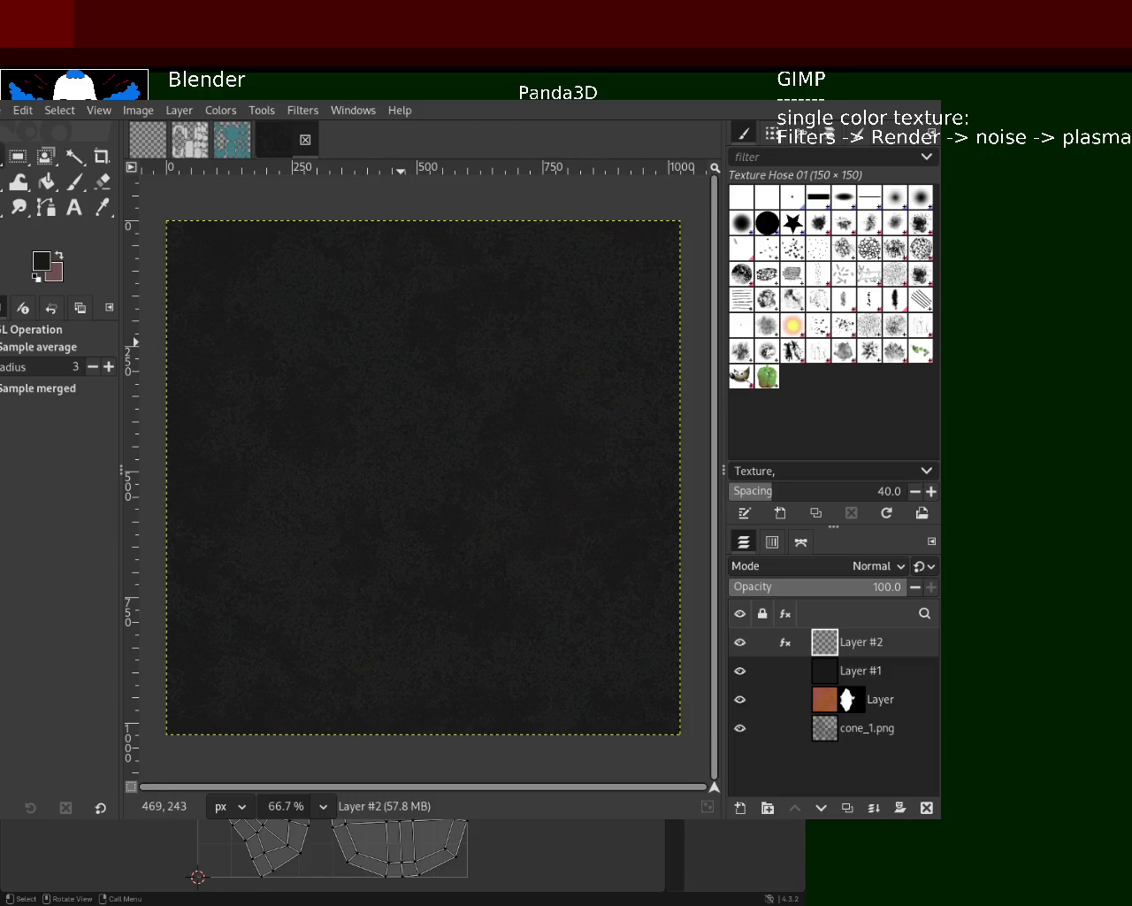
key(z)
double_click(477, 428)
double_click(477, 429)
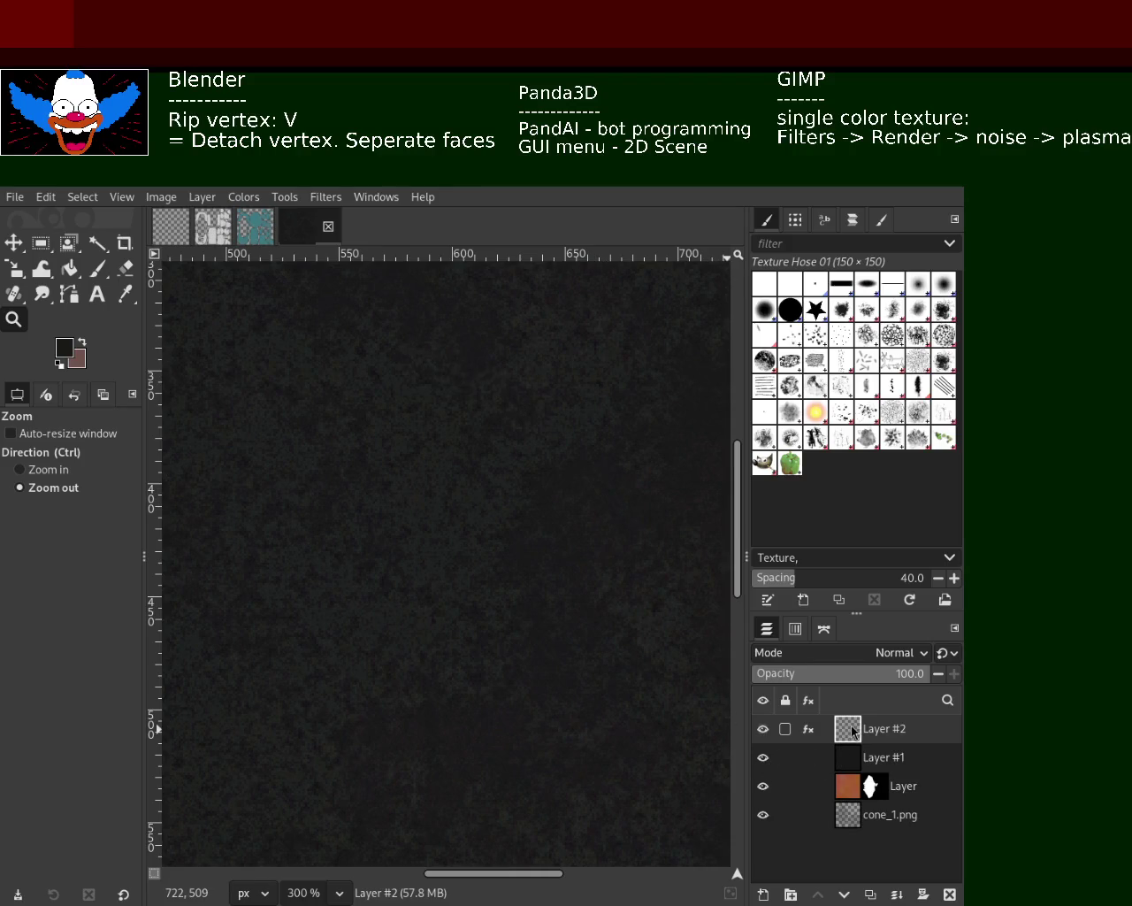
click(897, 895)
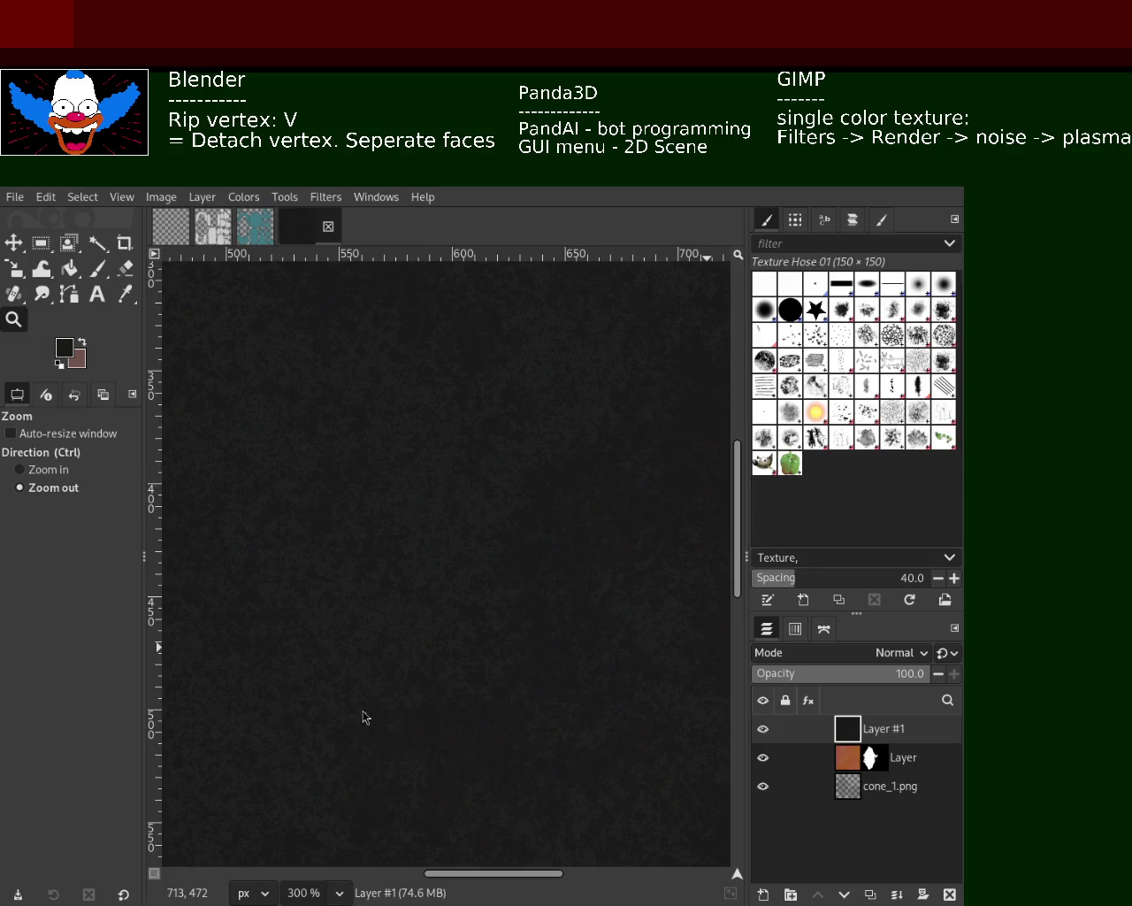
- Hide Layer and Layer #1, activate cone_1.png, and bring the whole UV layout into view
click(763, 757)
click(763, 731)
click(885, 785)
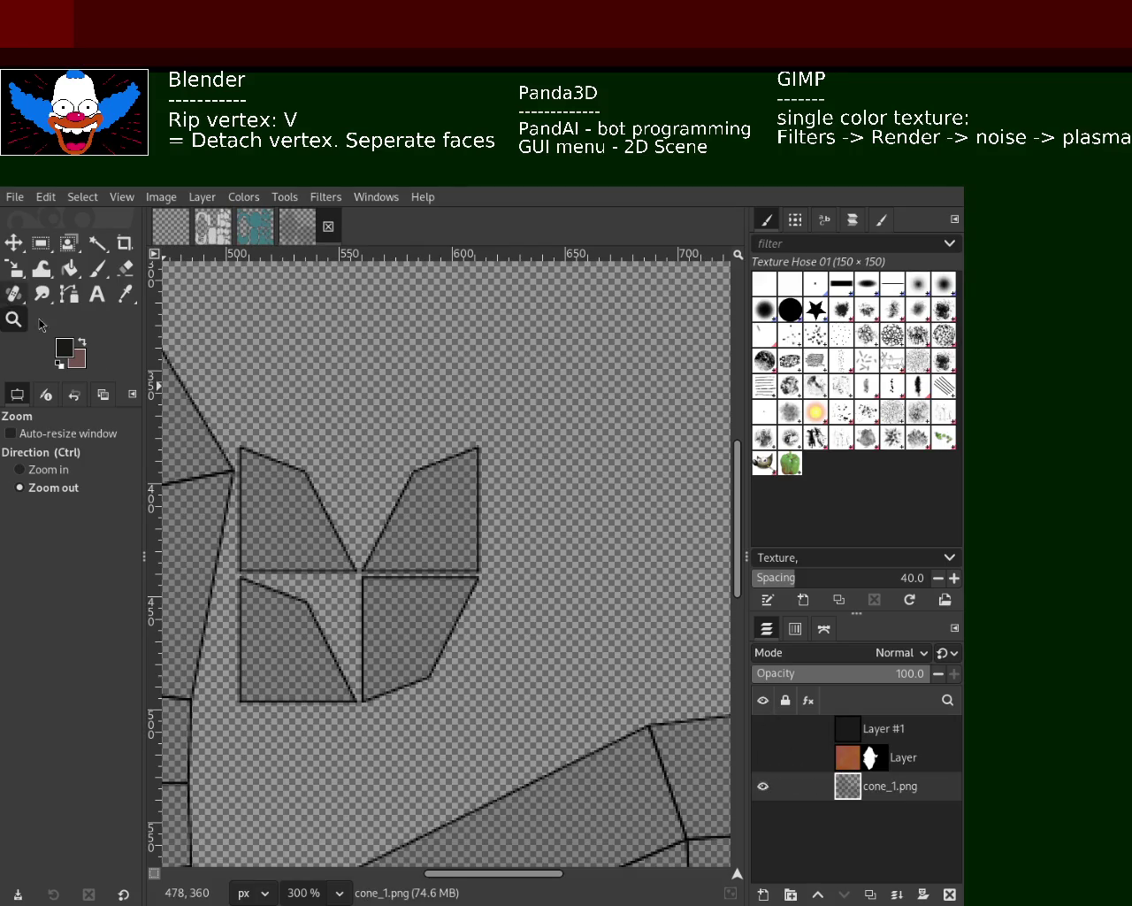
ctrl+click(412, 438)
ctrl+scroll(531, 531, down, 2)
ctrl+scroll(462, 480, down, 1)
ctrl+scroll(531, 575, down, 3)
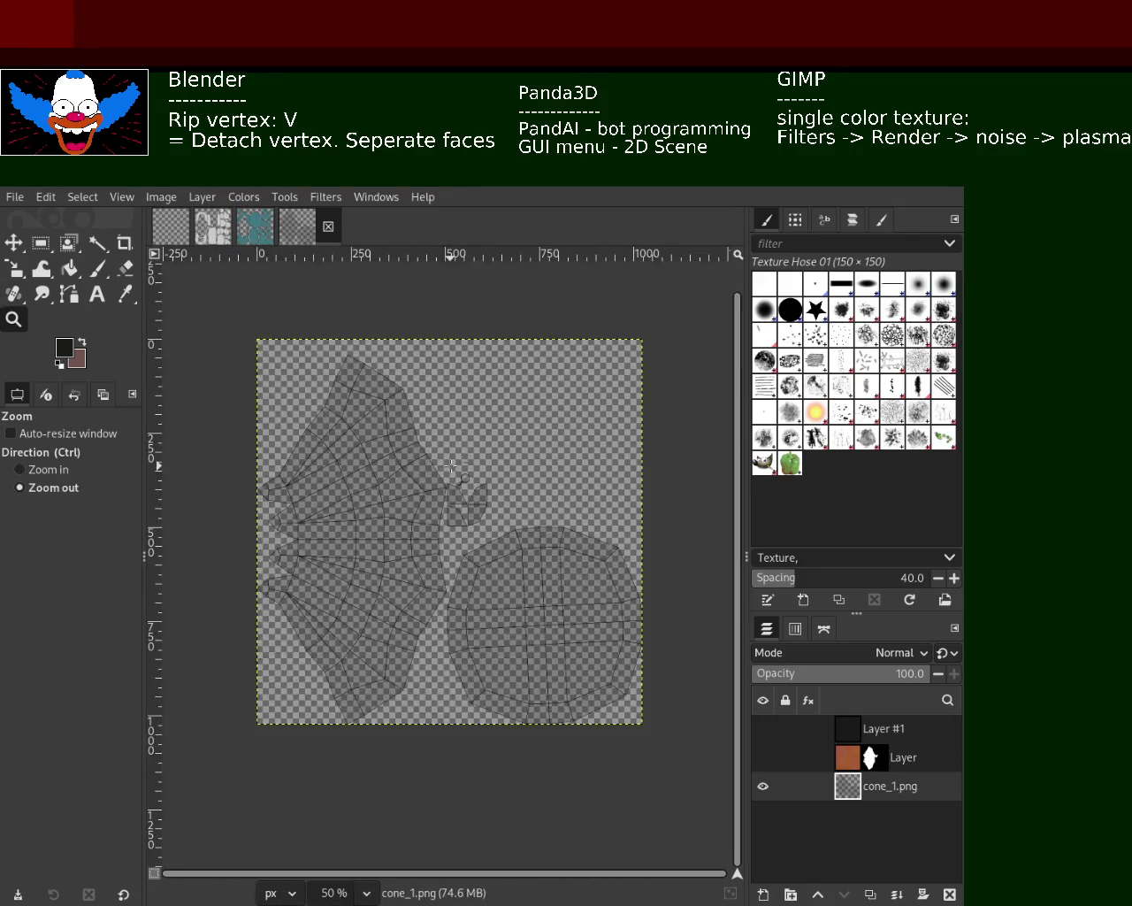
click(599, 681)
- Select the circular UV island, mask Layer #1 to it, and show the brown Layer again
click(97, 243)
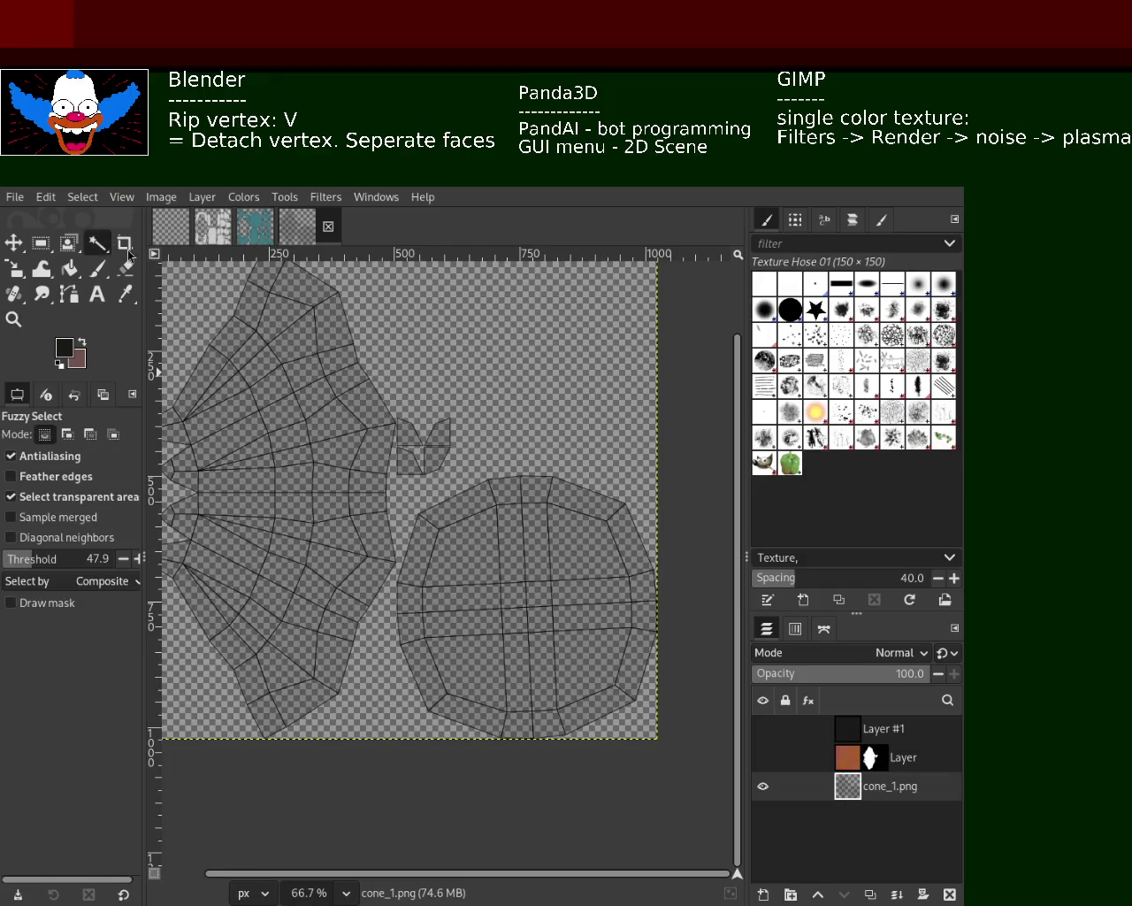
click(522, 591)
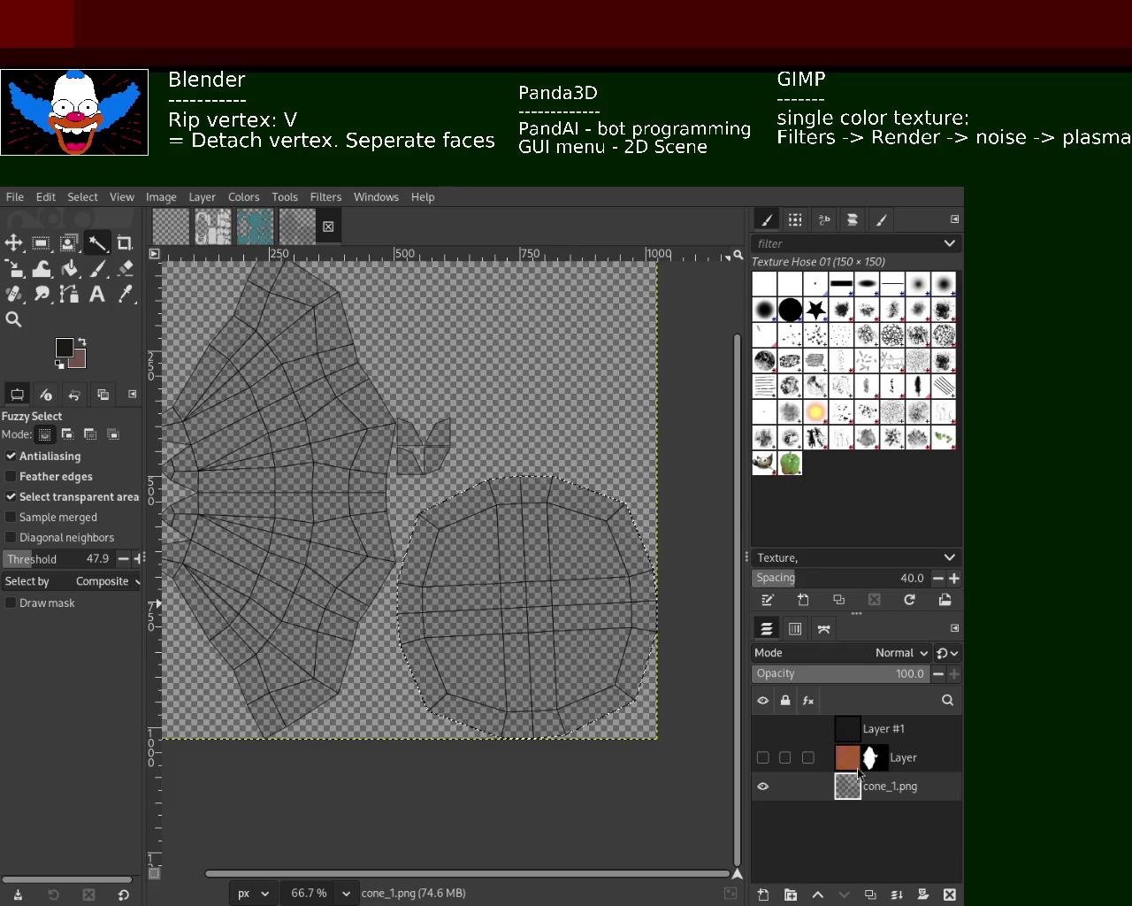
click(840, 728)
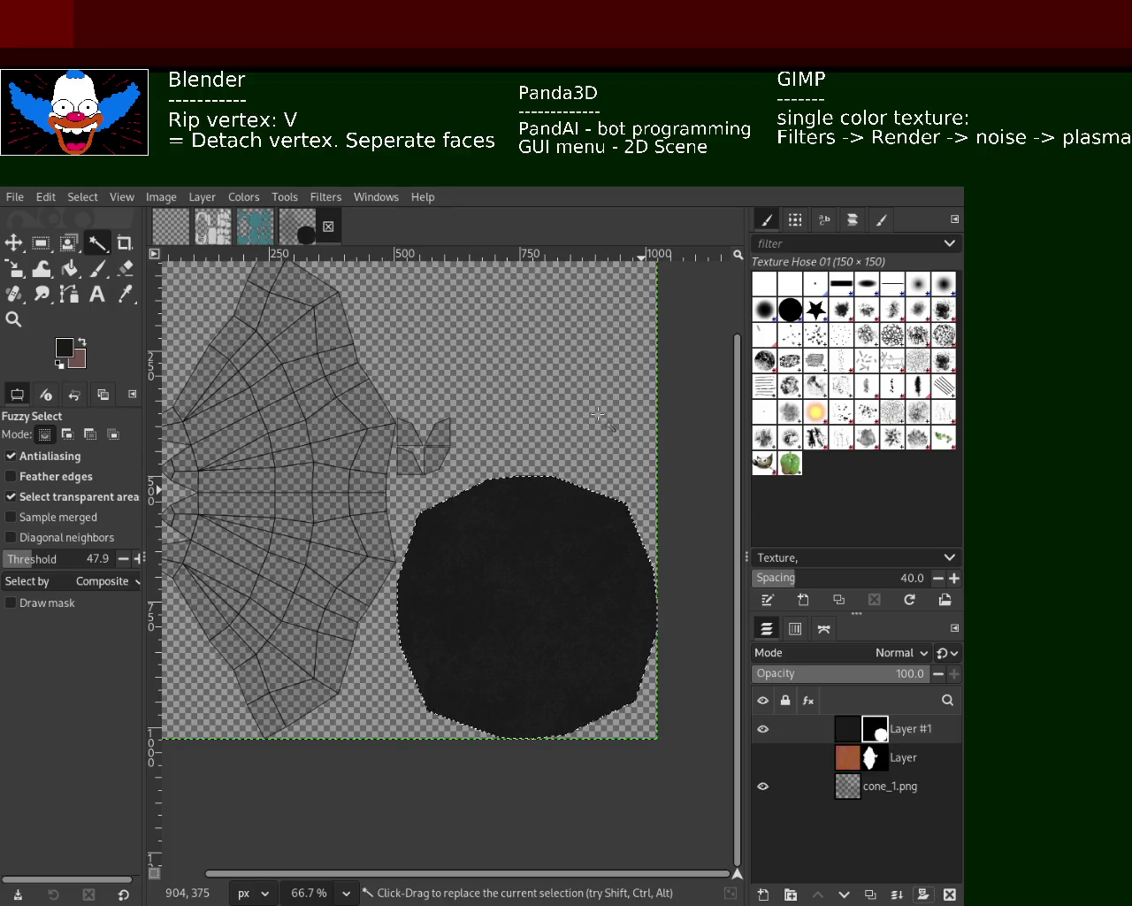
click(763, 757)
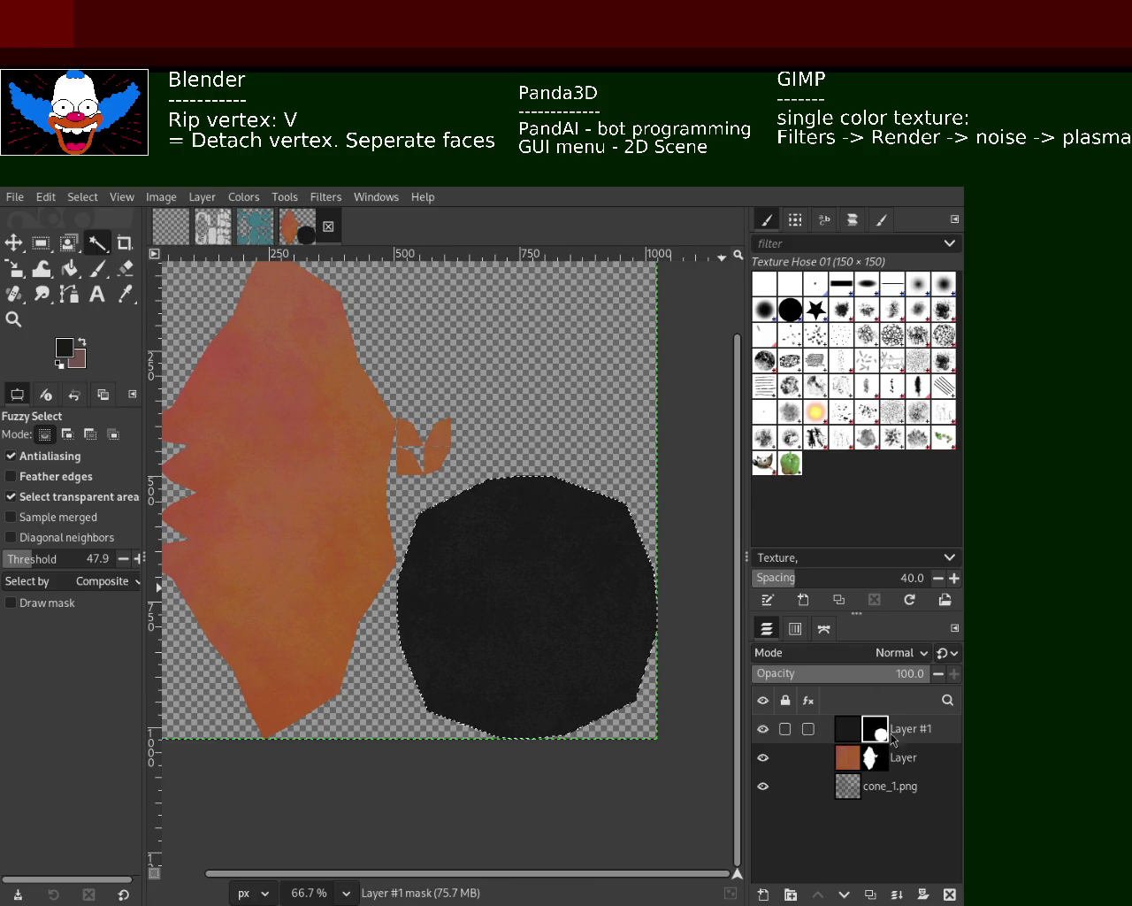
click(785, 766)
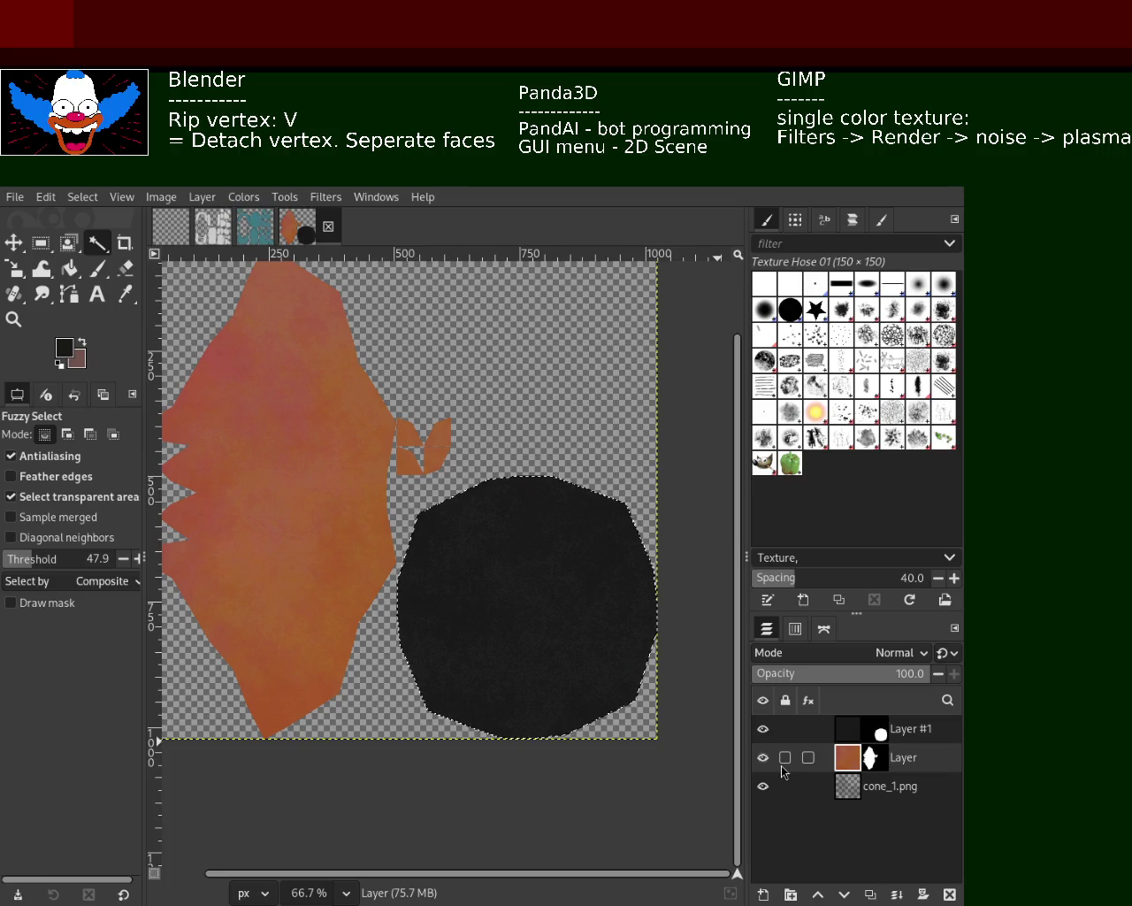
click(13, 320)
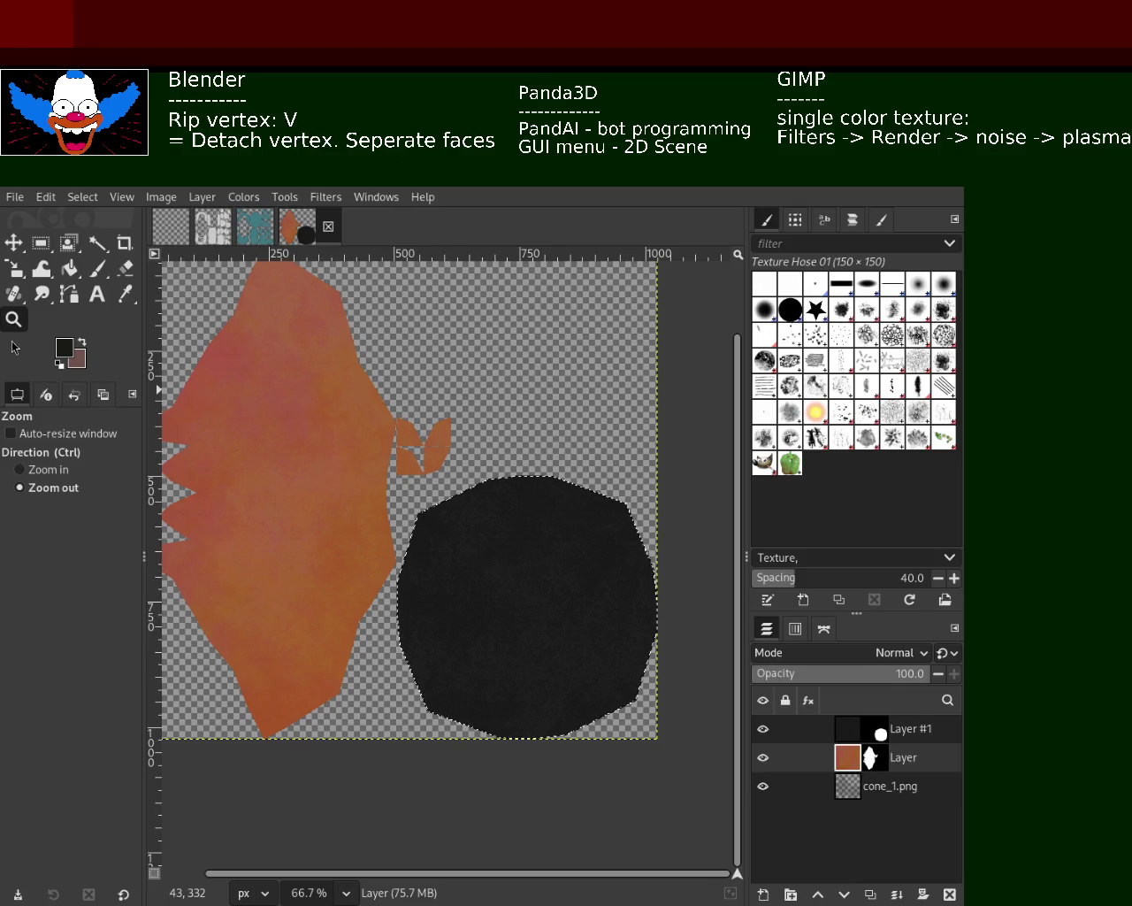
ctrl+click(331, 458)
ctrl+click(652, 445)
click(591, 436)
ctrl+click(591, 436)
ctrl+click(513, 430)
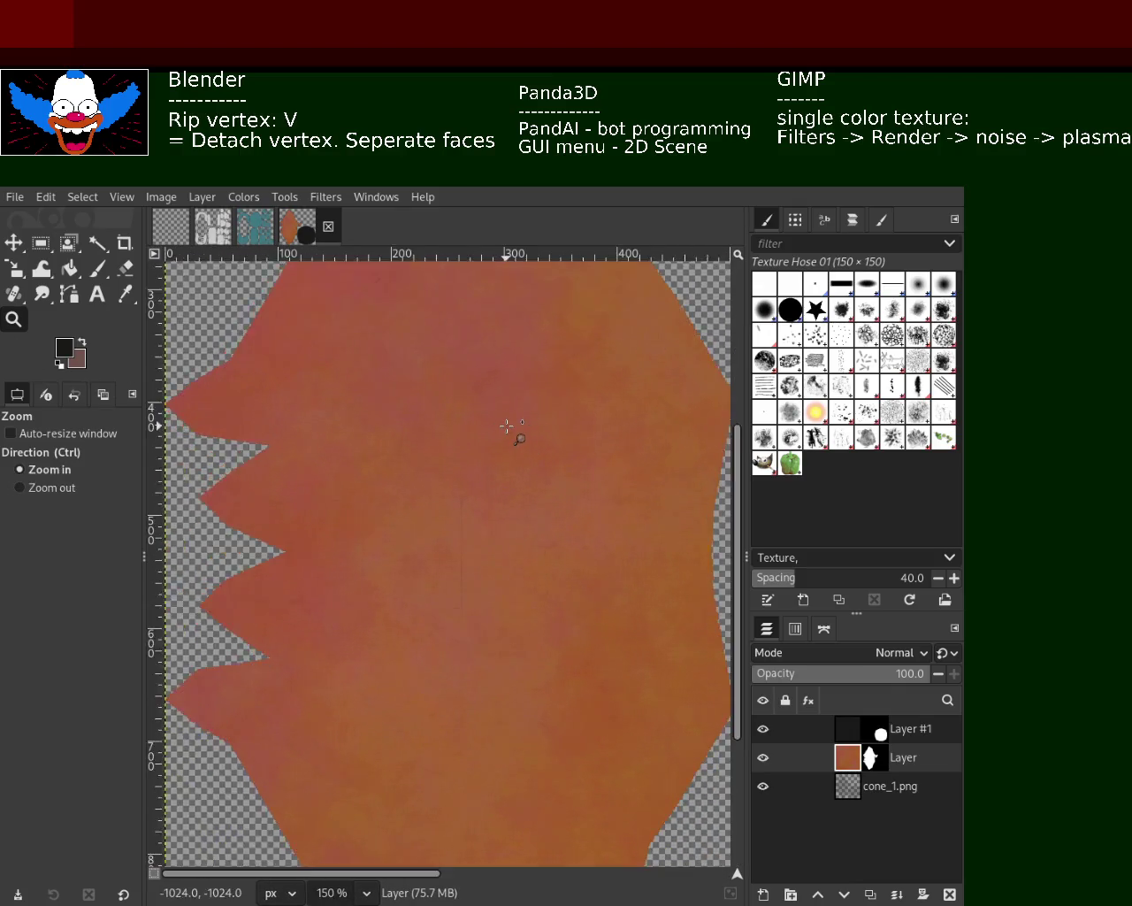
ctrl+click(496, 425)
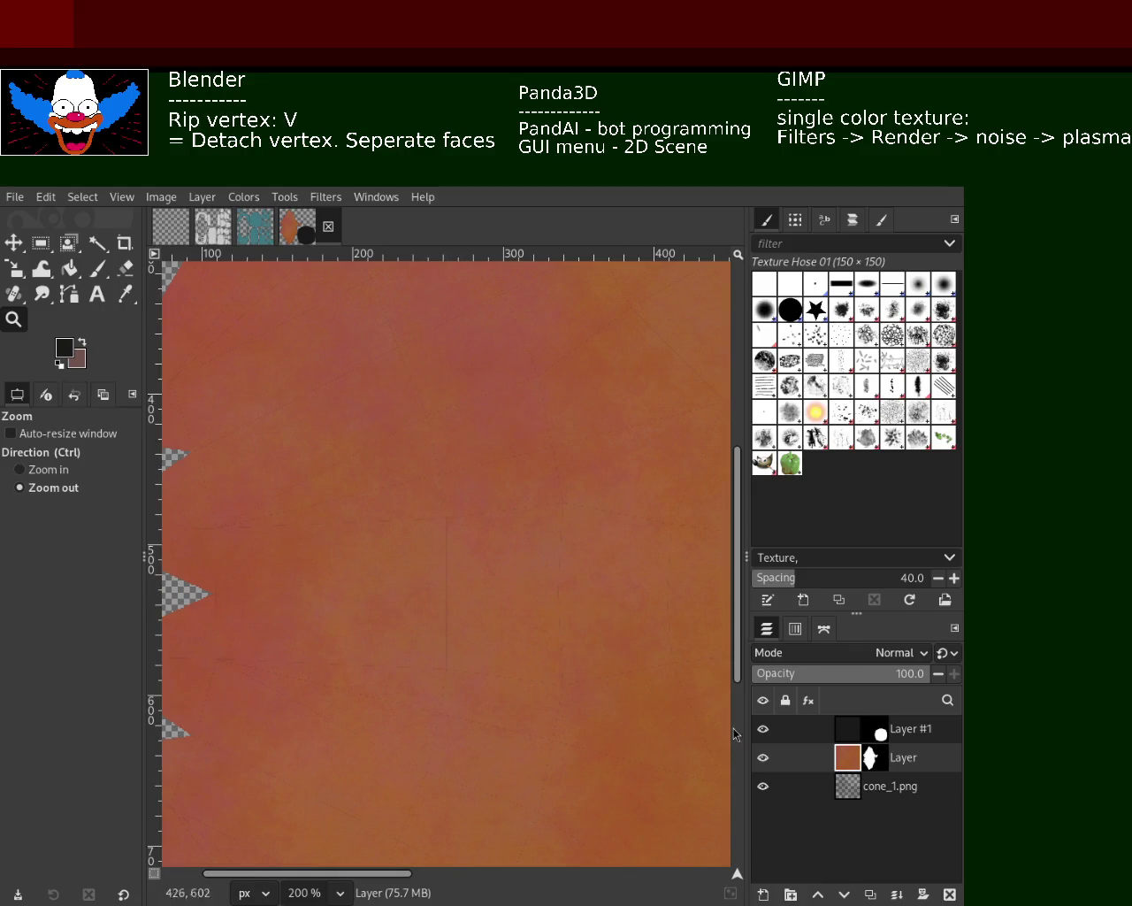
click(762, 786)
click(762, 786)
double_click(446, 446)
click(447, 447)
ctrl+click(548, 385)
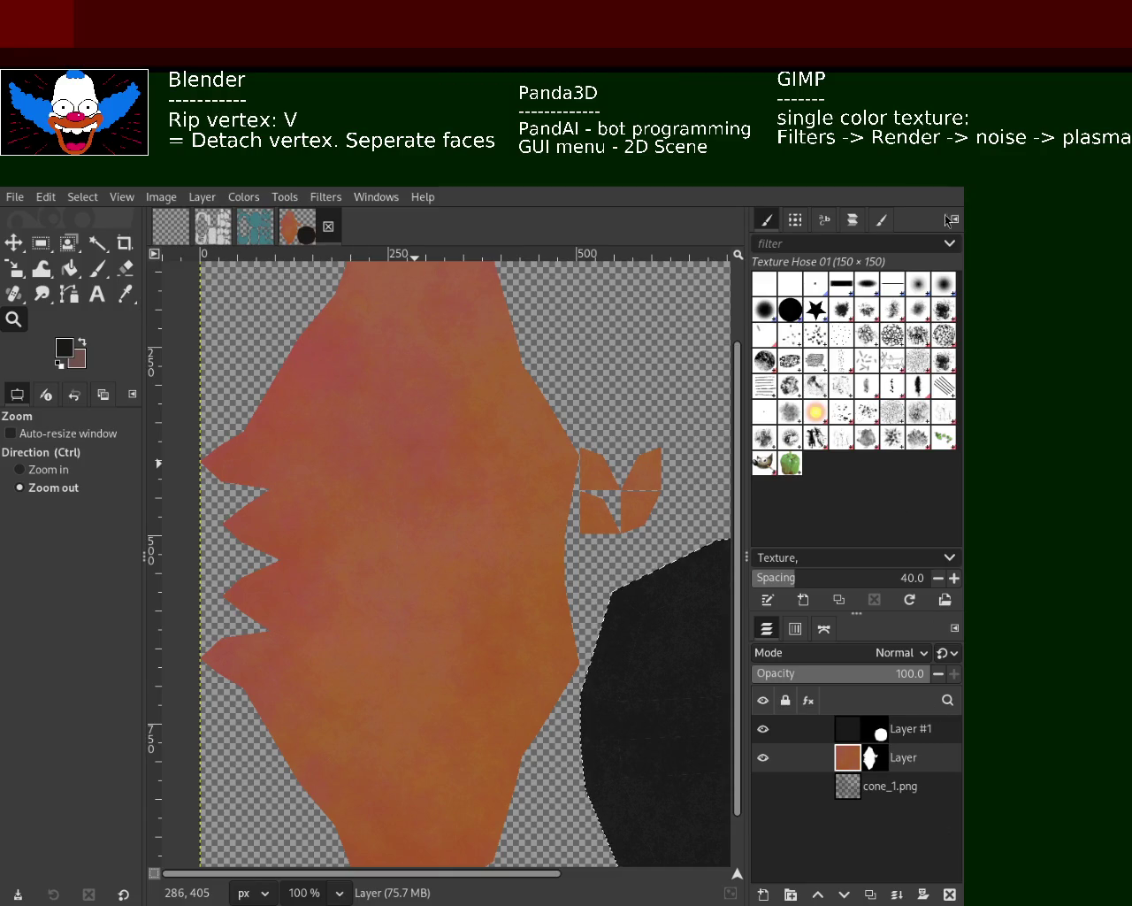
- Save the XCF project and export the texture over base.png in the cone's plastic folder
key(ctrl+s)
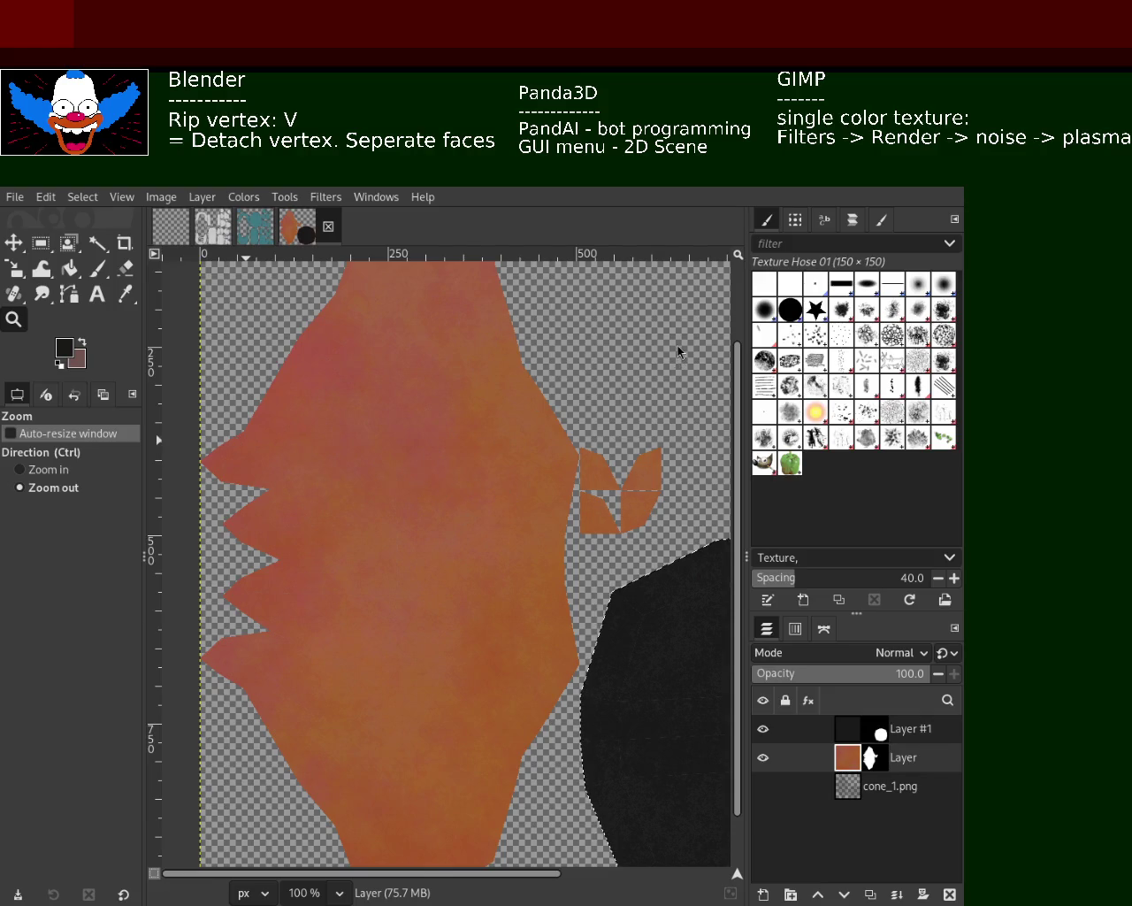
key(ctrl+e)
ctrl+scroll(435, 472, up, 1)
ctrl+scroll(399, 442, down, 3)
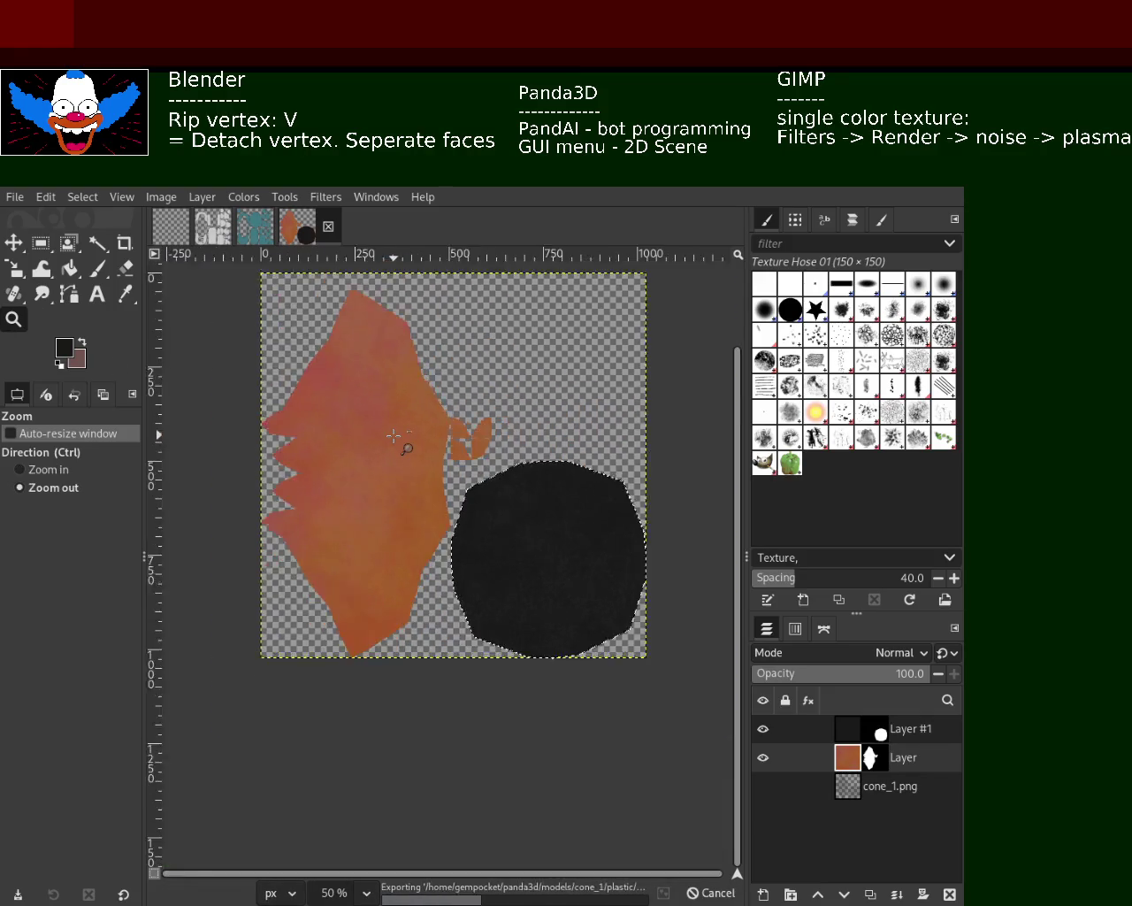
ctrl+scroll(345, 354, down, 1)
ctrl+scroll(345, 354, up, 1)
ctrl+scroll(362, 384, up, 1)
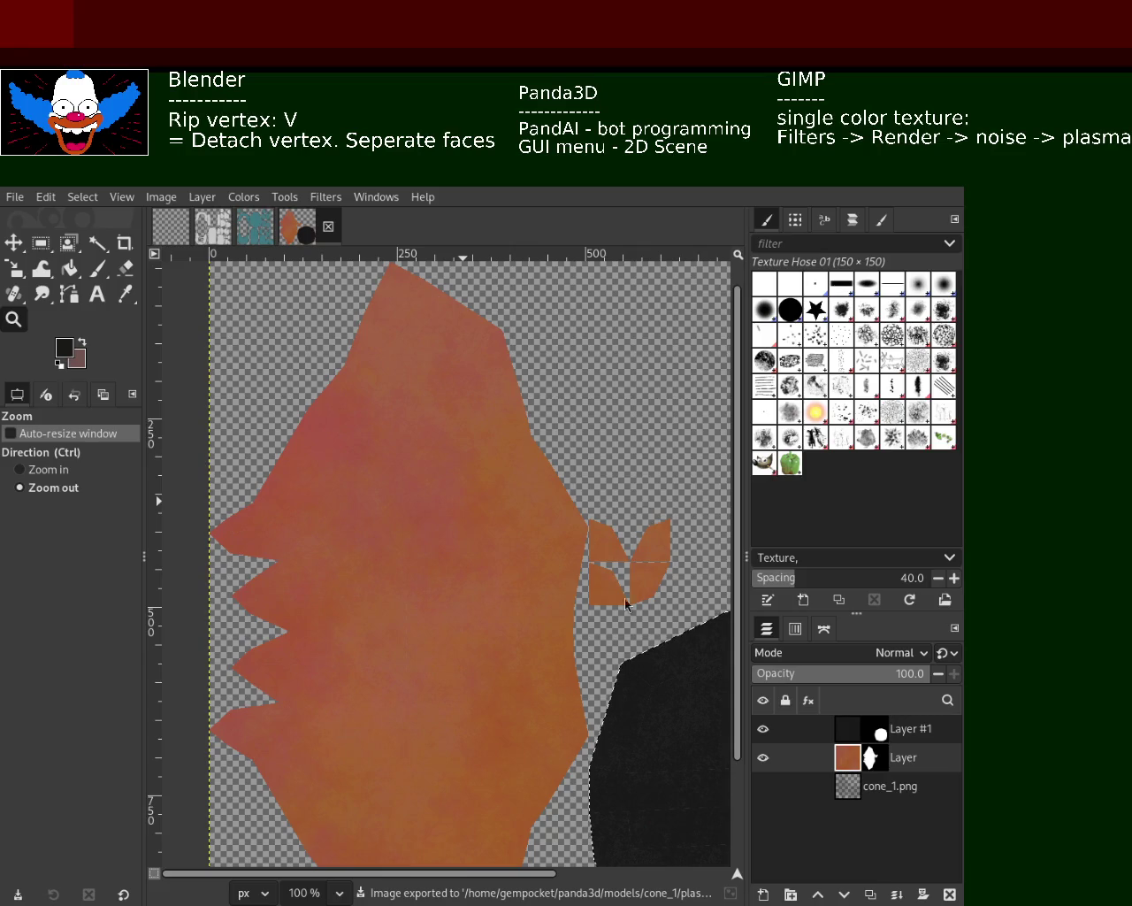
ctrl+scroll(481, 536, up, 1)
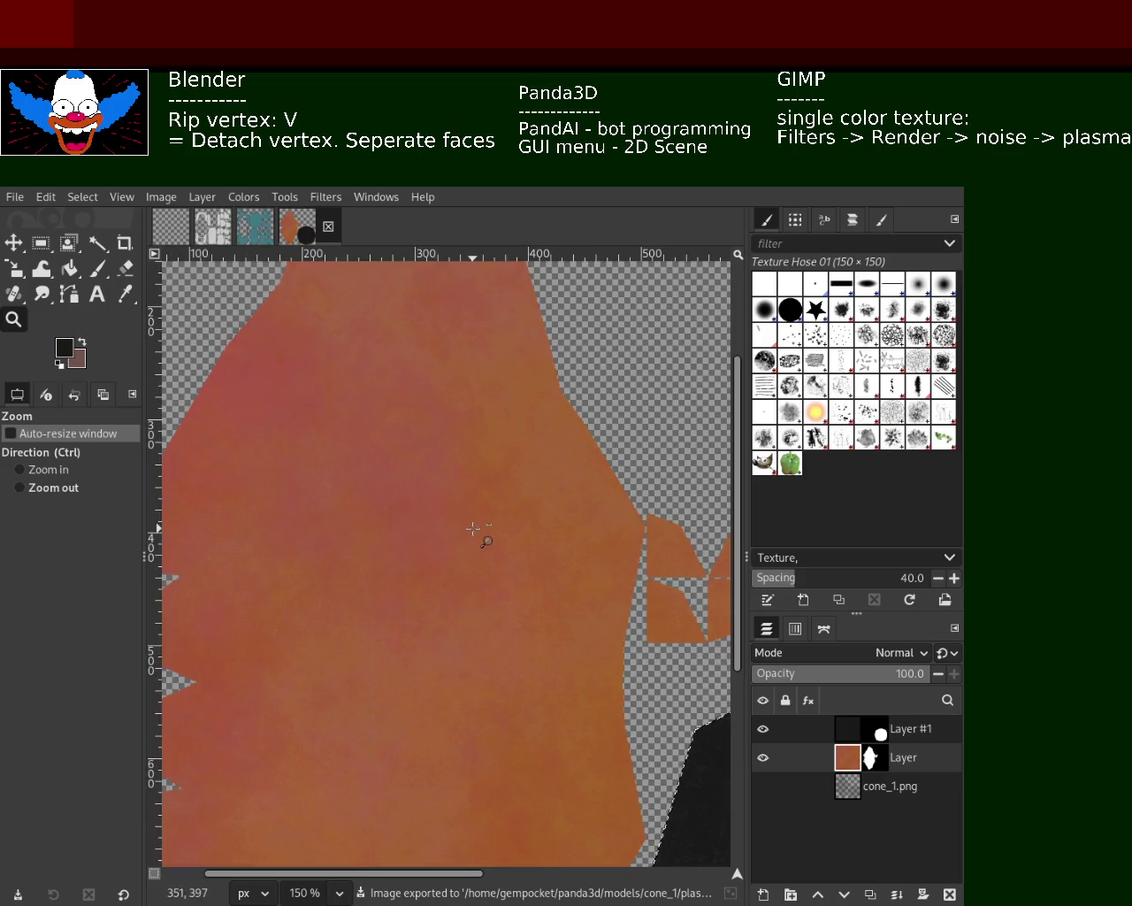
ctrl+scroll(481, 531, down, 2)
ctrl+scroll(480, 521, down, 1)
ctrl+scroll(708, 673, up, 3)
ctrl+scroll(663, 641, up, 1)
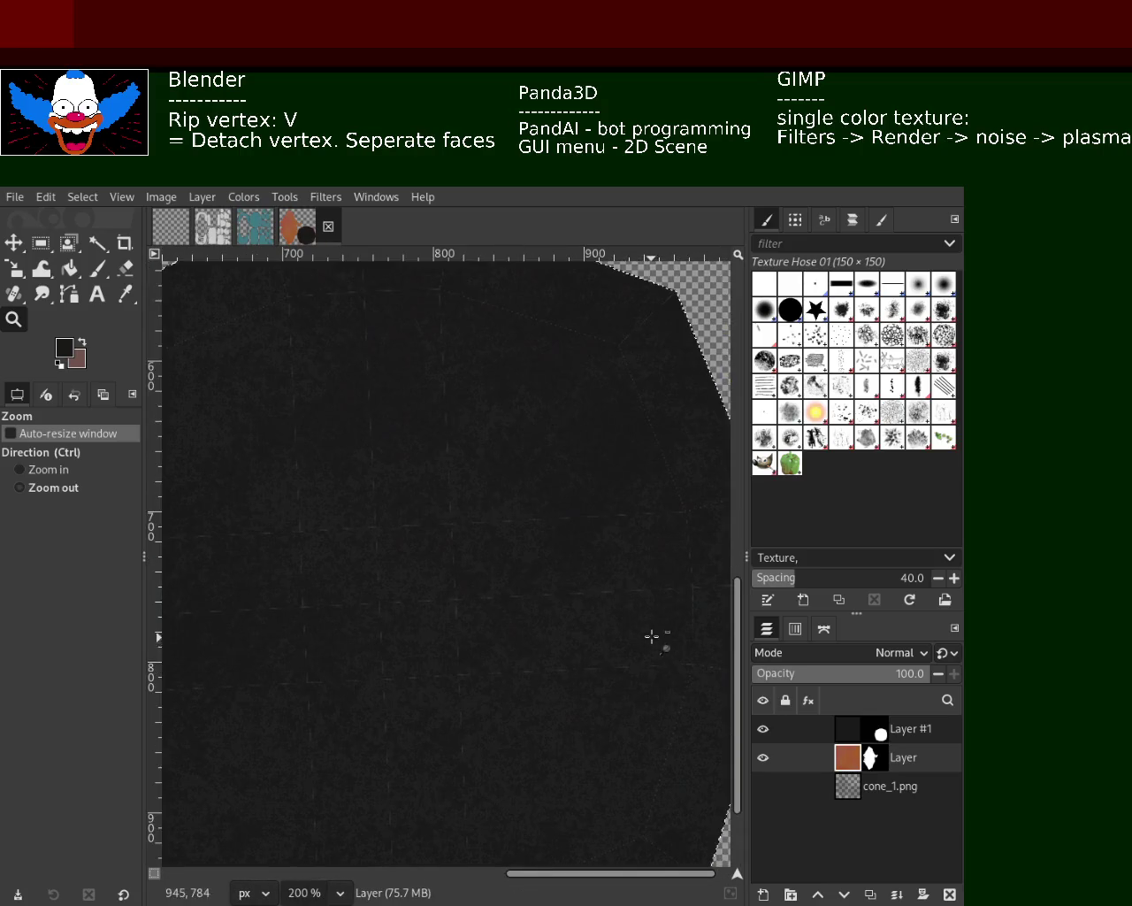
ctrl+scroll(659, 571, down, 1)
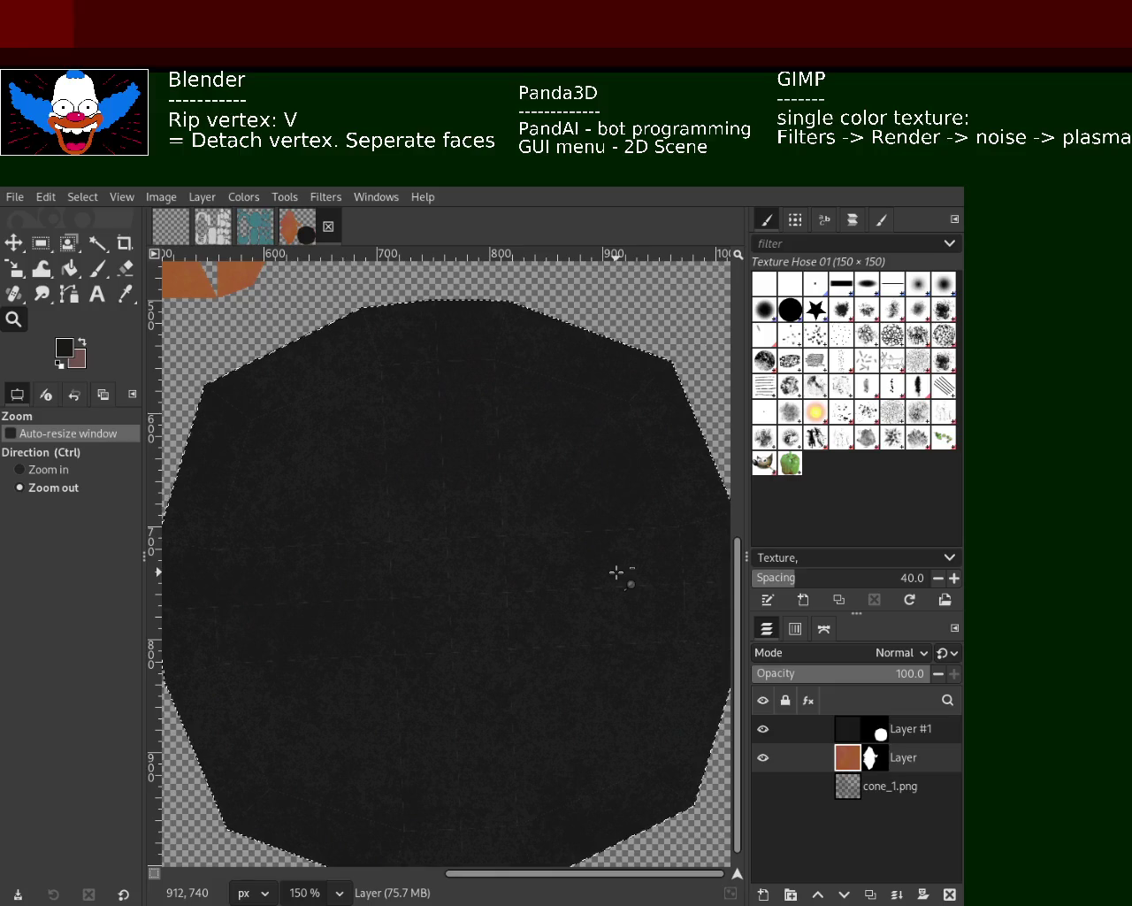
mouse_move(763, 787)
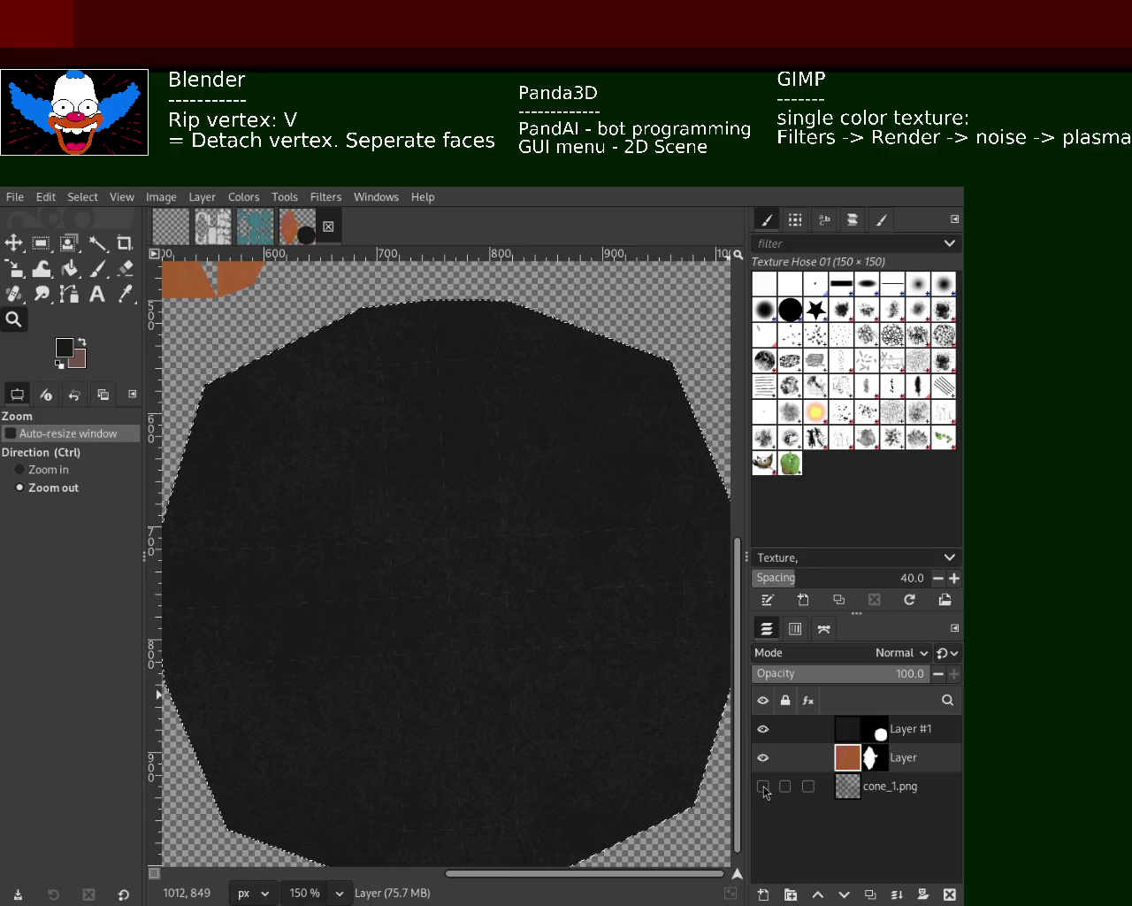
- Hide the orange and dark grain layers and zoom in on the circular UV island wireframe
click(761, 755)
click(762, 728)
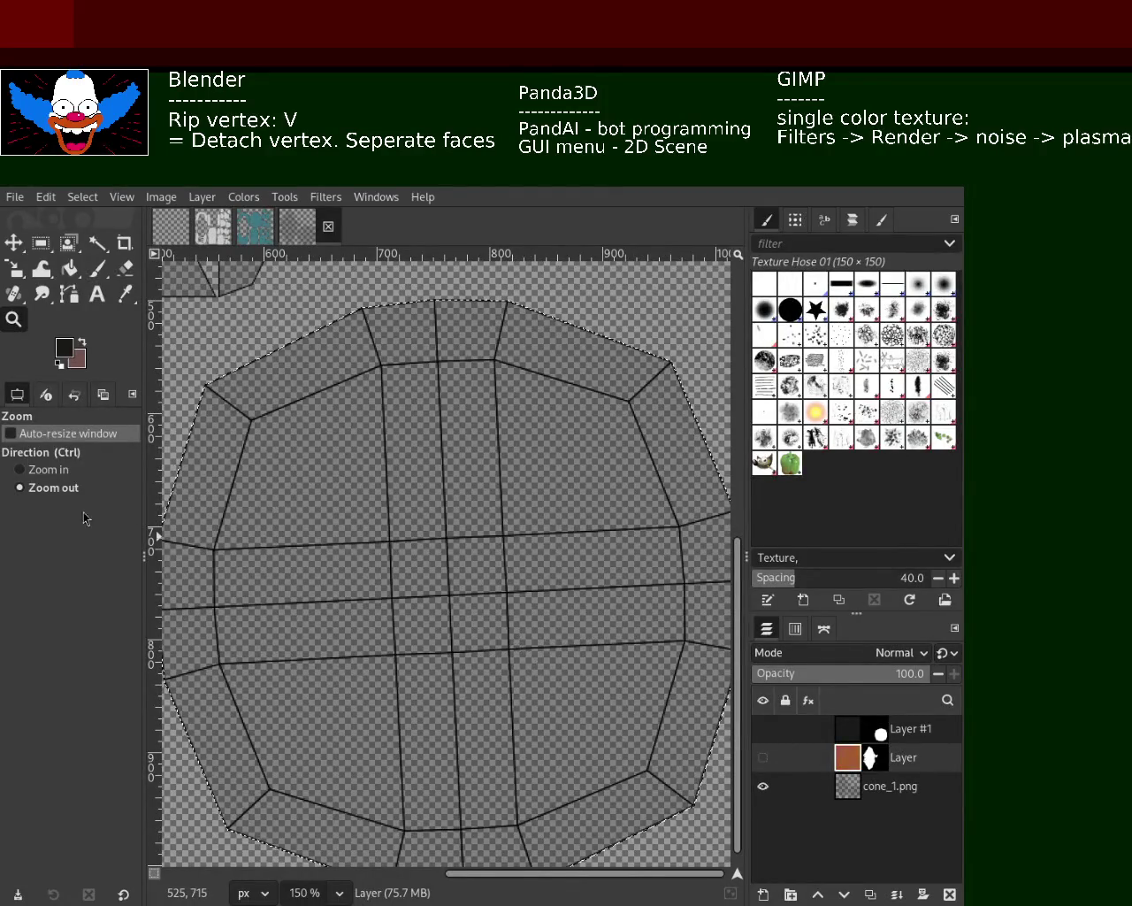
ctrl+click(481, 513)
ctrl+scroll(482, 518, down, 4)
ctrl+scroll(486, 522, up, 1)
ctrl+scroll(496, 531, up, 2)
ctrl+scroll(502, 536, down, 2)
ctrl+scroll(501, 536, down, 1)
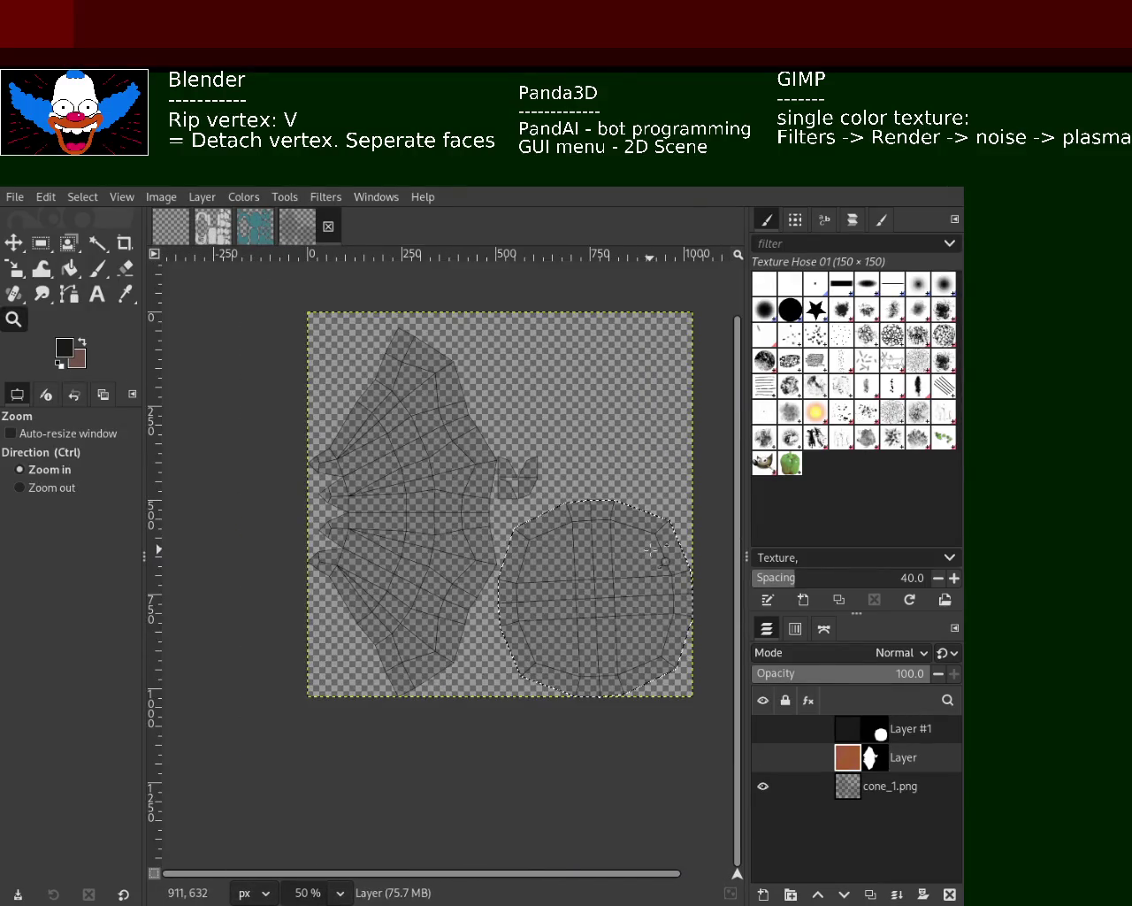
ctrl+scroll(652, 550, up, 2)
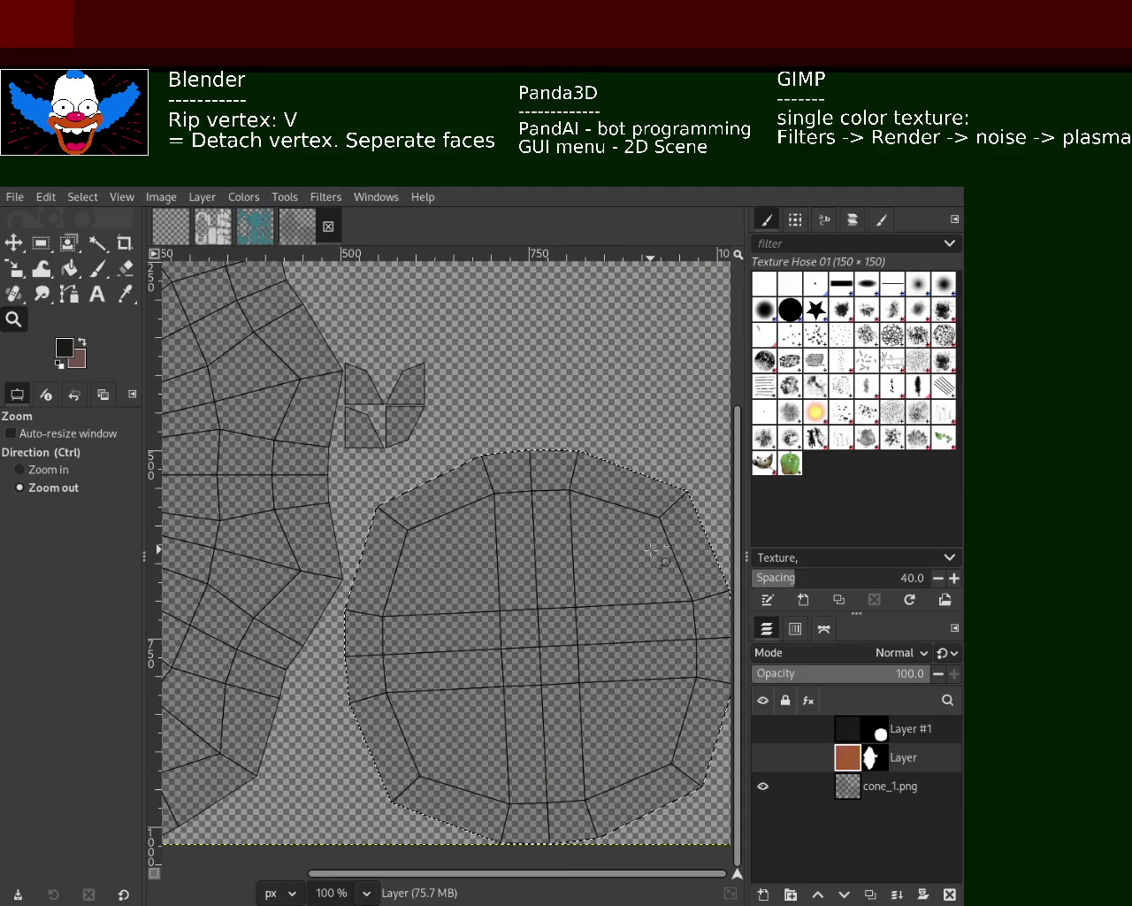
- Show the dark fill and orange texture layers, hide cone_1.png, and save the project
click(763, 728)
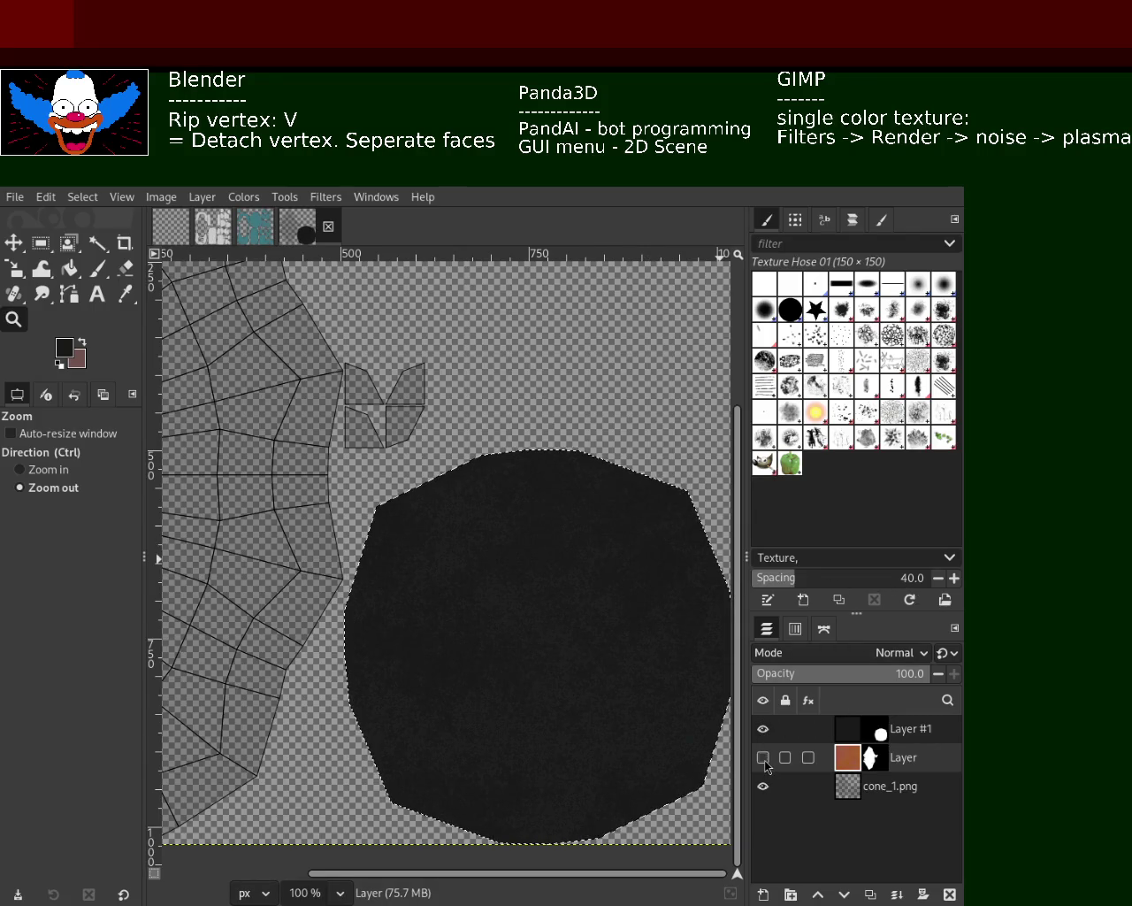
click(764, 758)
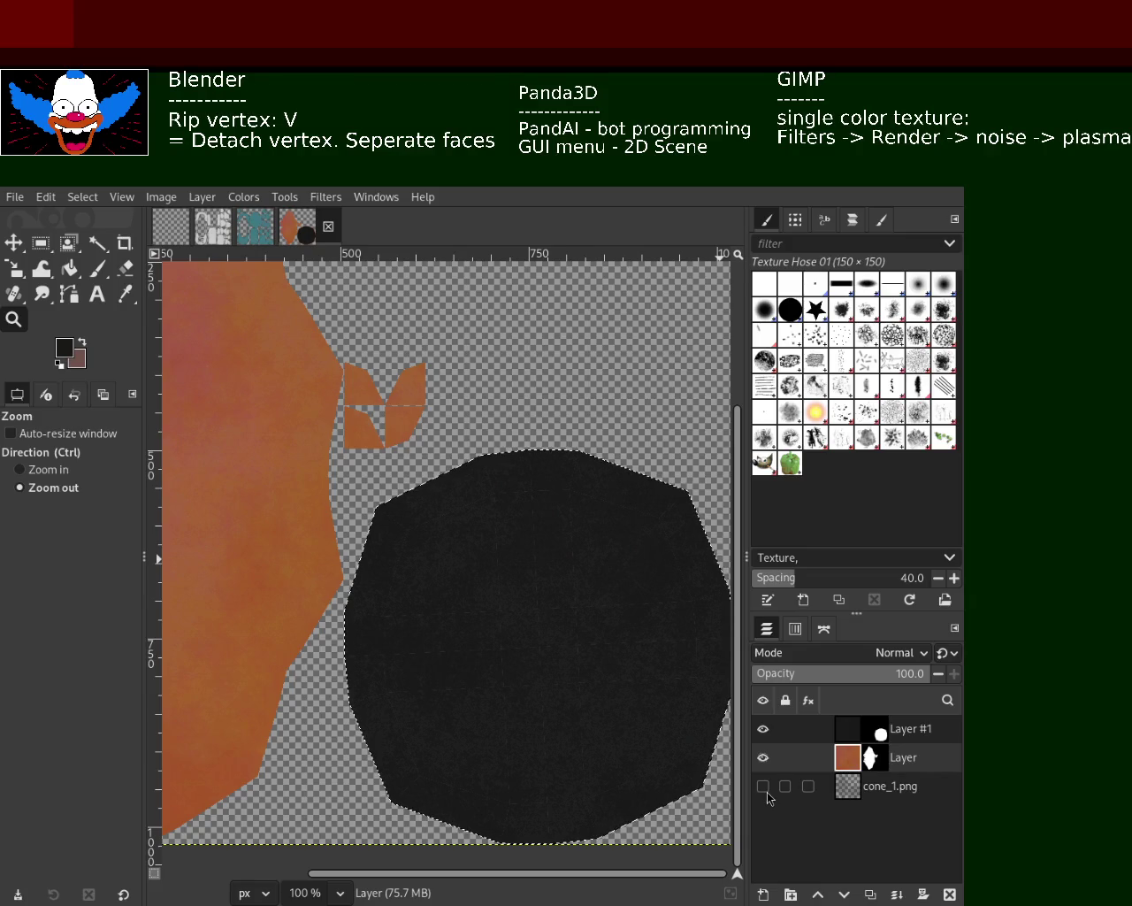
click(762, 788)
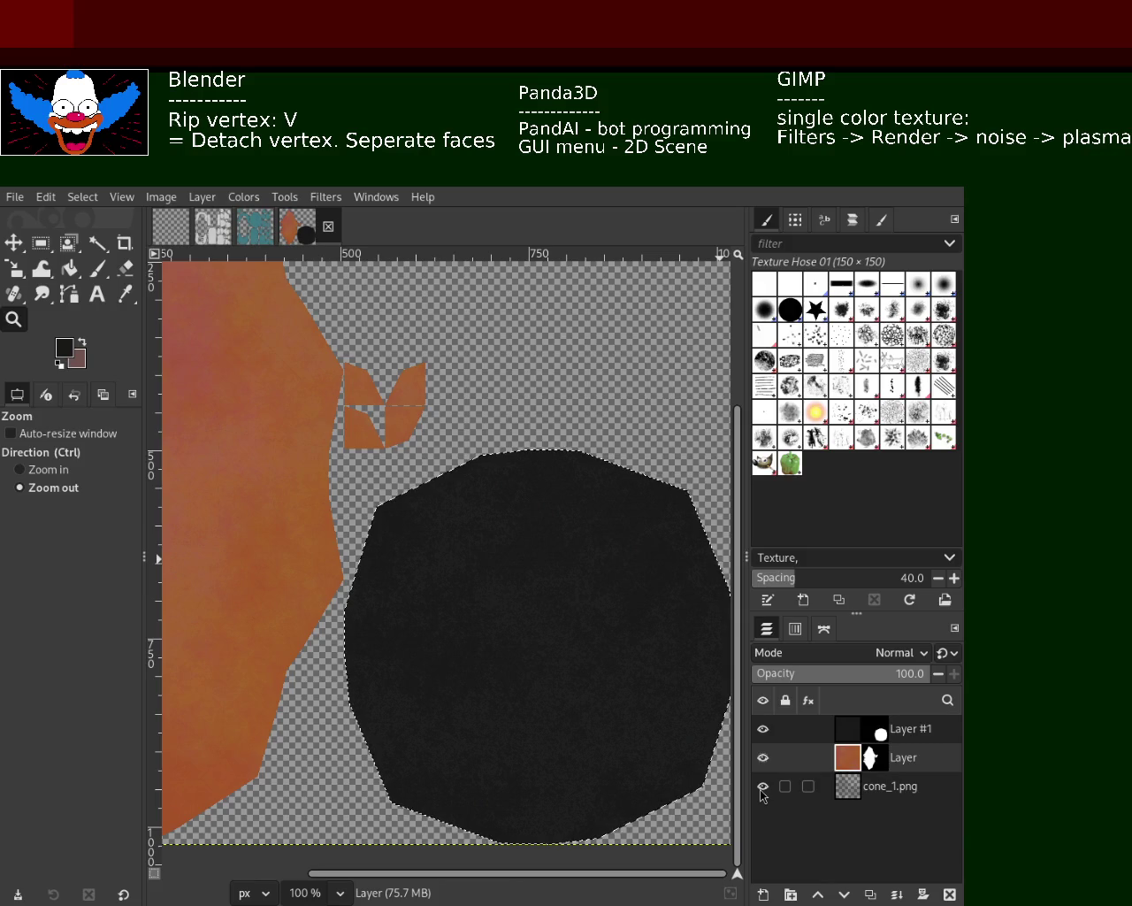
click(765, 788)
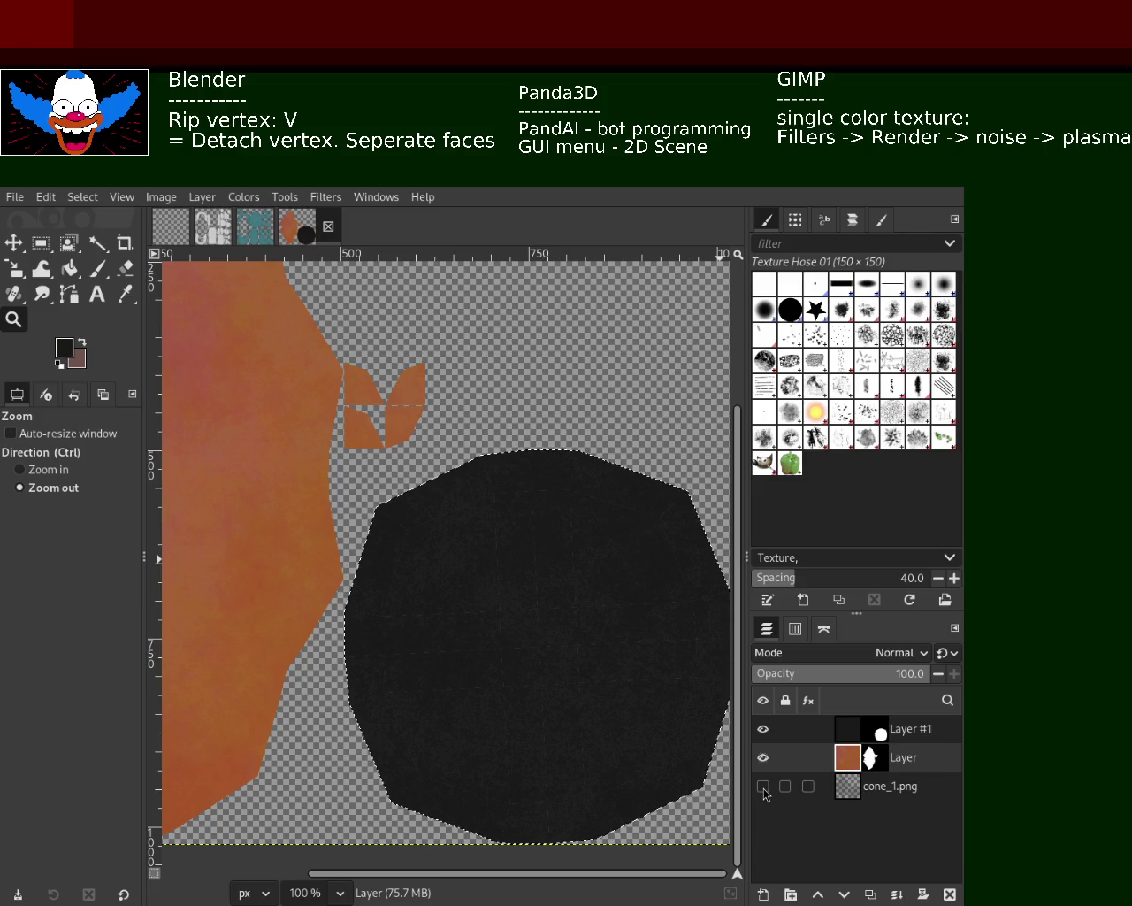
click(764, 788)
click(763, 788)
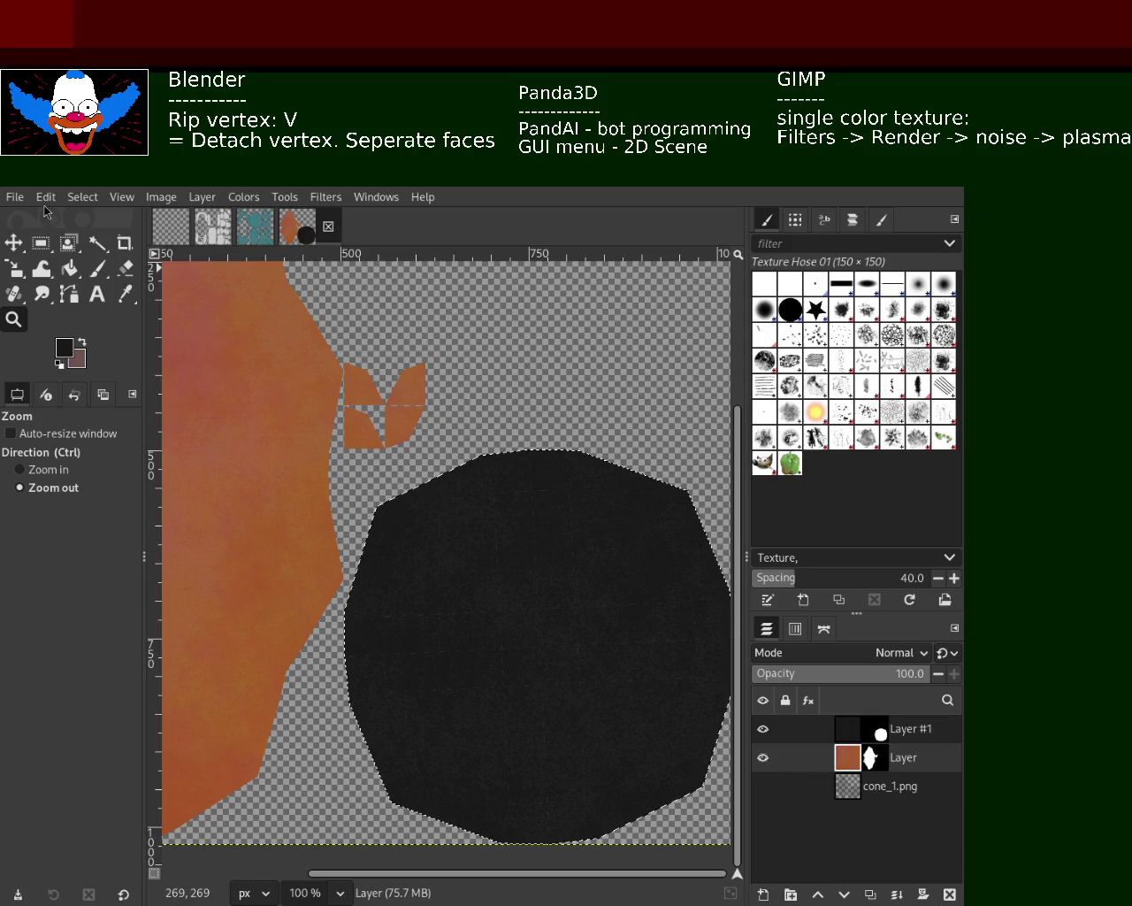
key(ctrl+s)
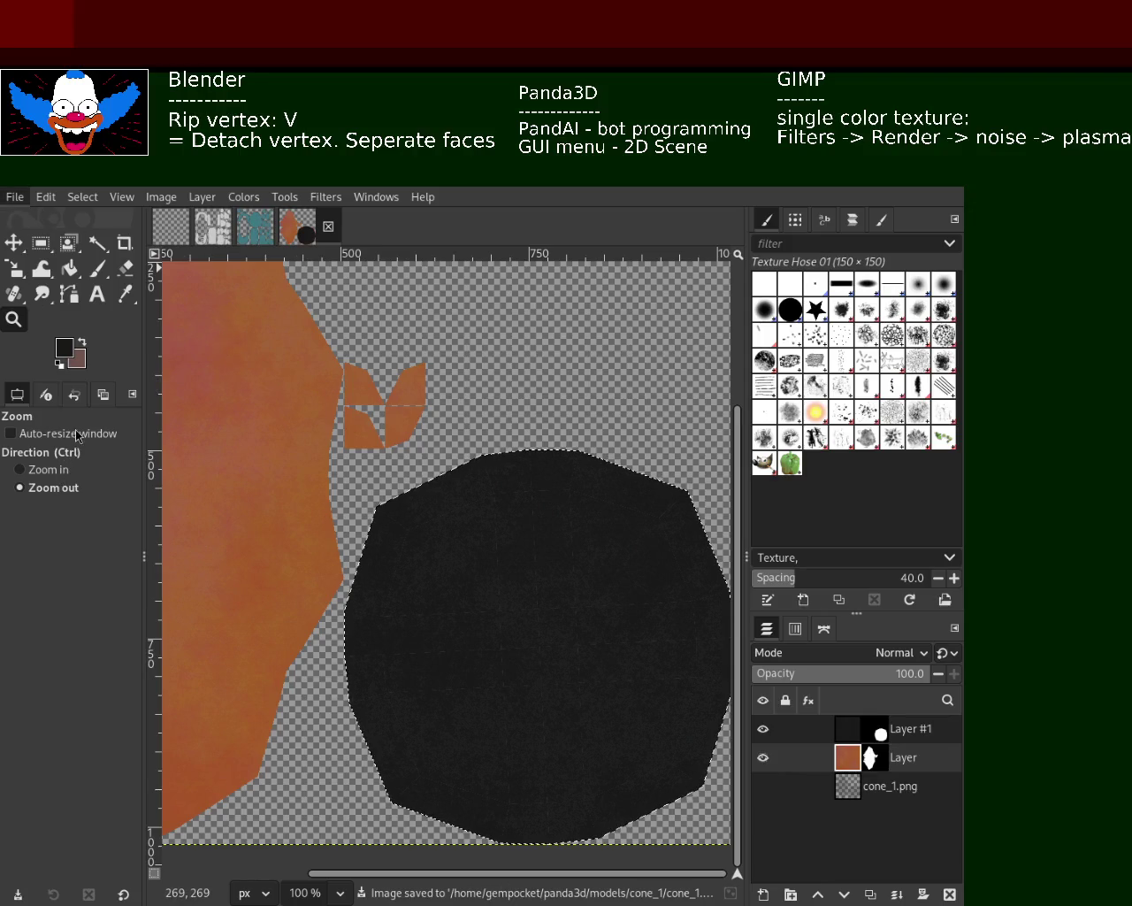
- Export the texture as base.png, then zoom into the dark cap and back out
key(ctrl+e)
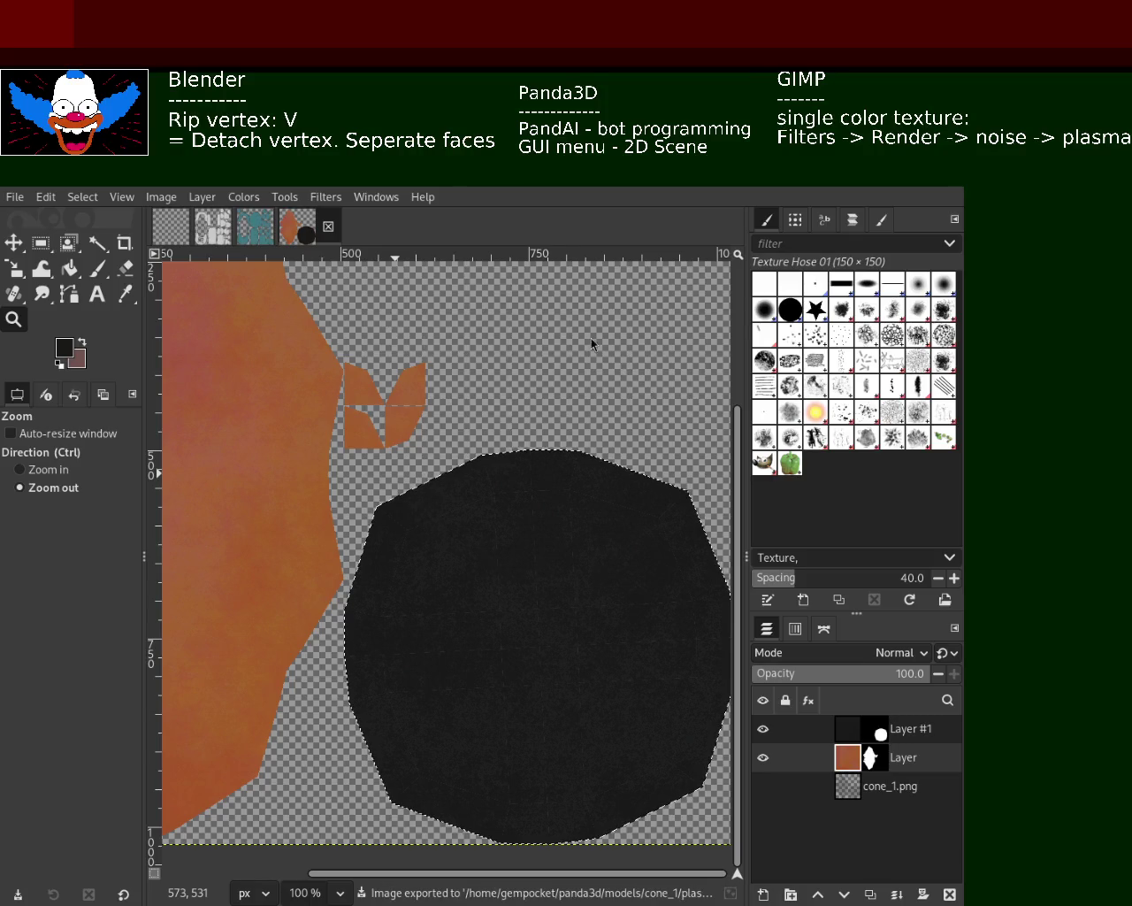
ctrl+click(511, 594)
ctrl+click(512, 593)
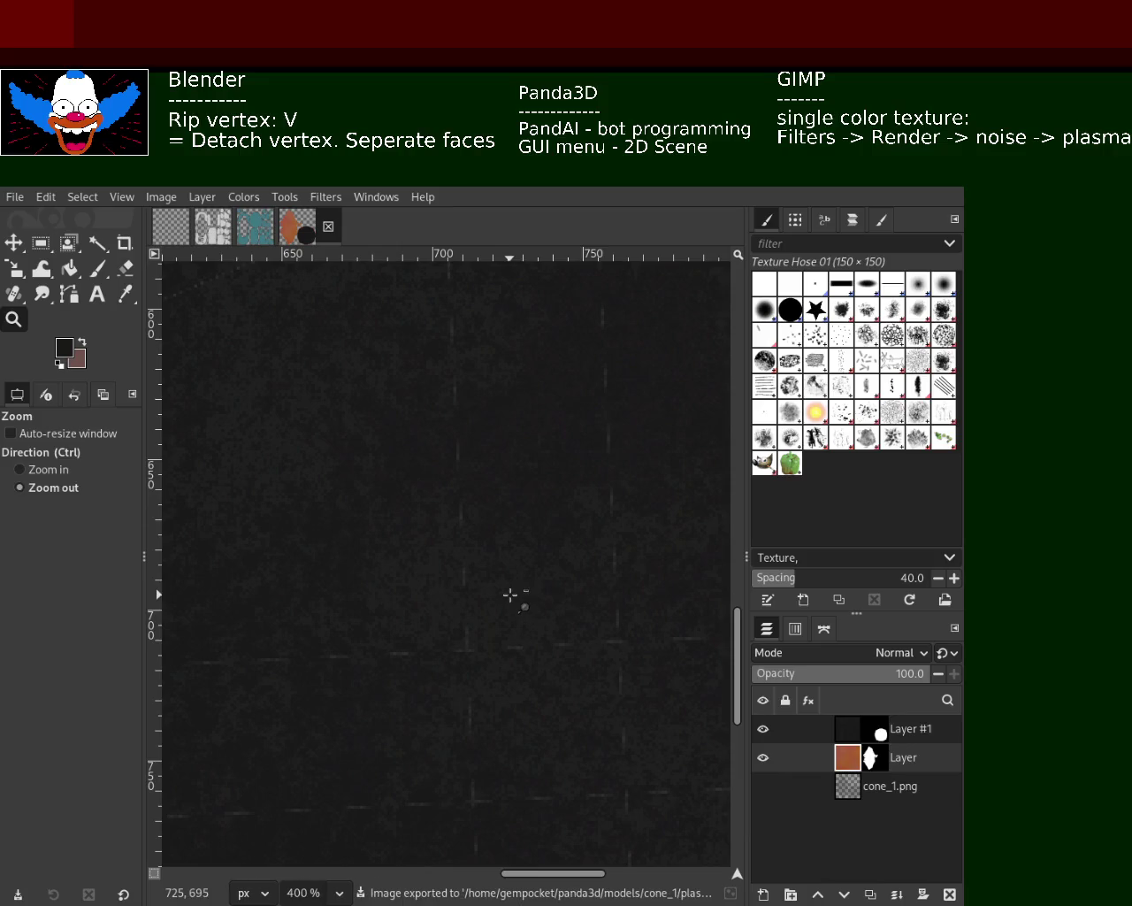
click(511, 594)
click(511, 593)
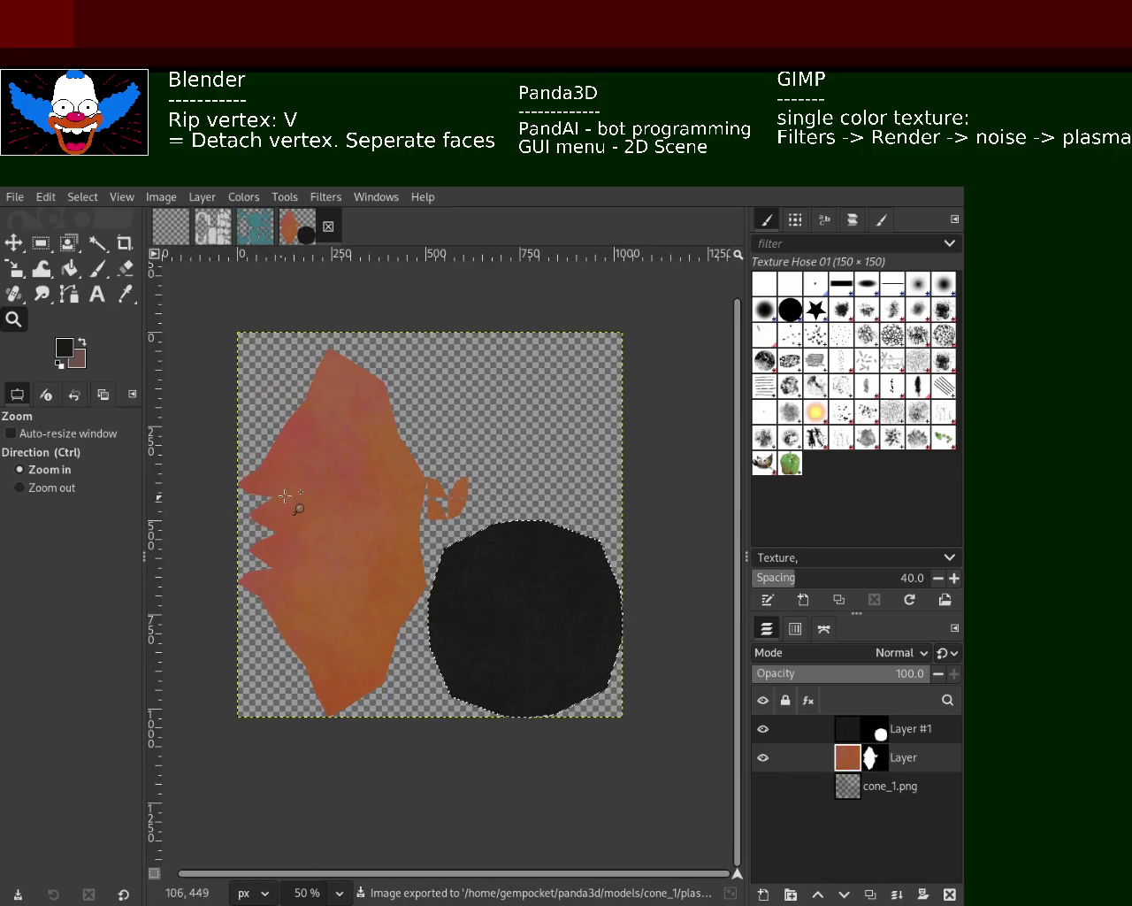
ctrl+click(291, 490)
click(291, 490)
ctrl+click(298, 496)
ctrl+click(313, 501)
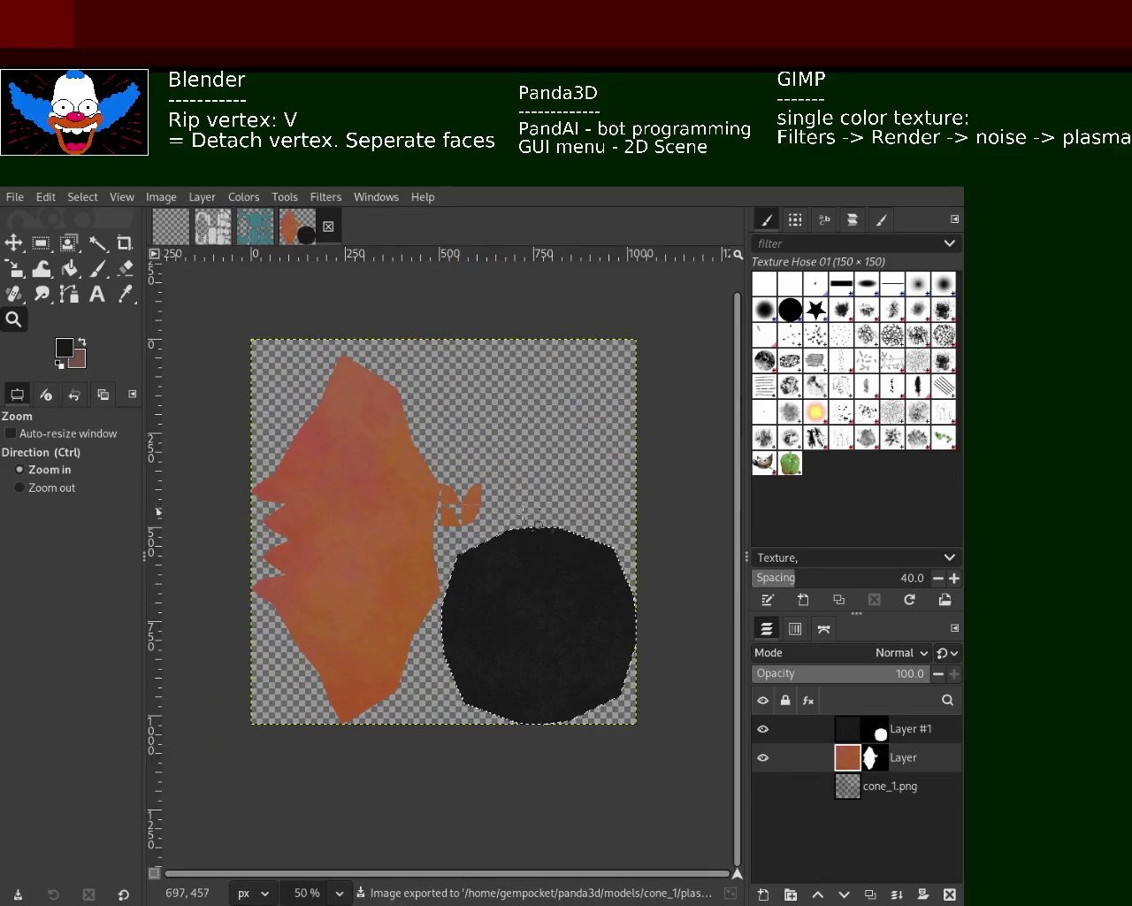
click(503, 545)
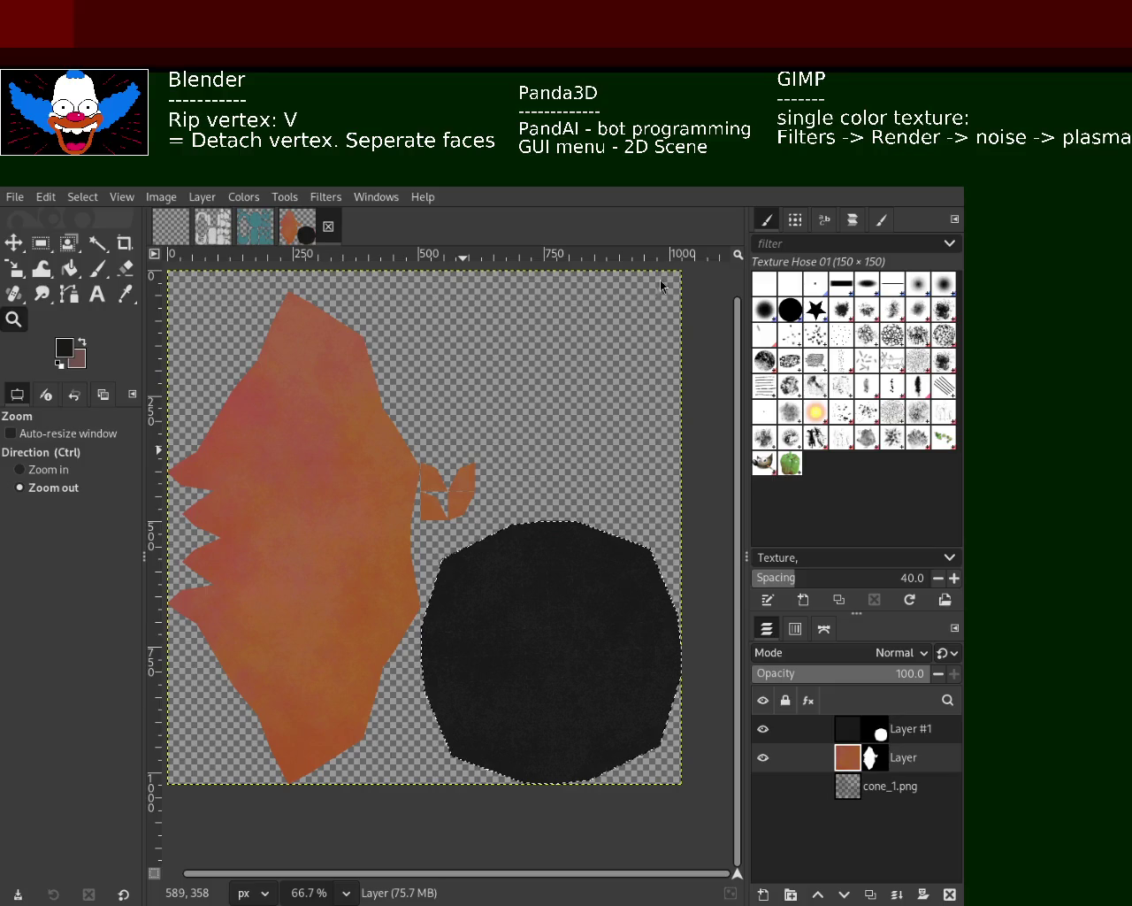
- Add a transparent Layer #2 and sample the orange-brown colour for a Splats 01 paintbrush
click(770, 897)
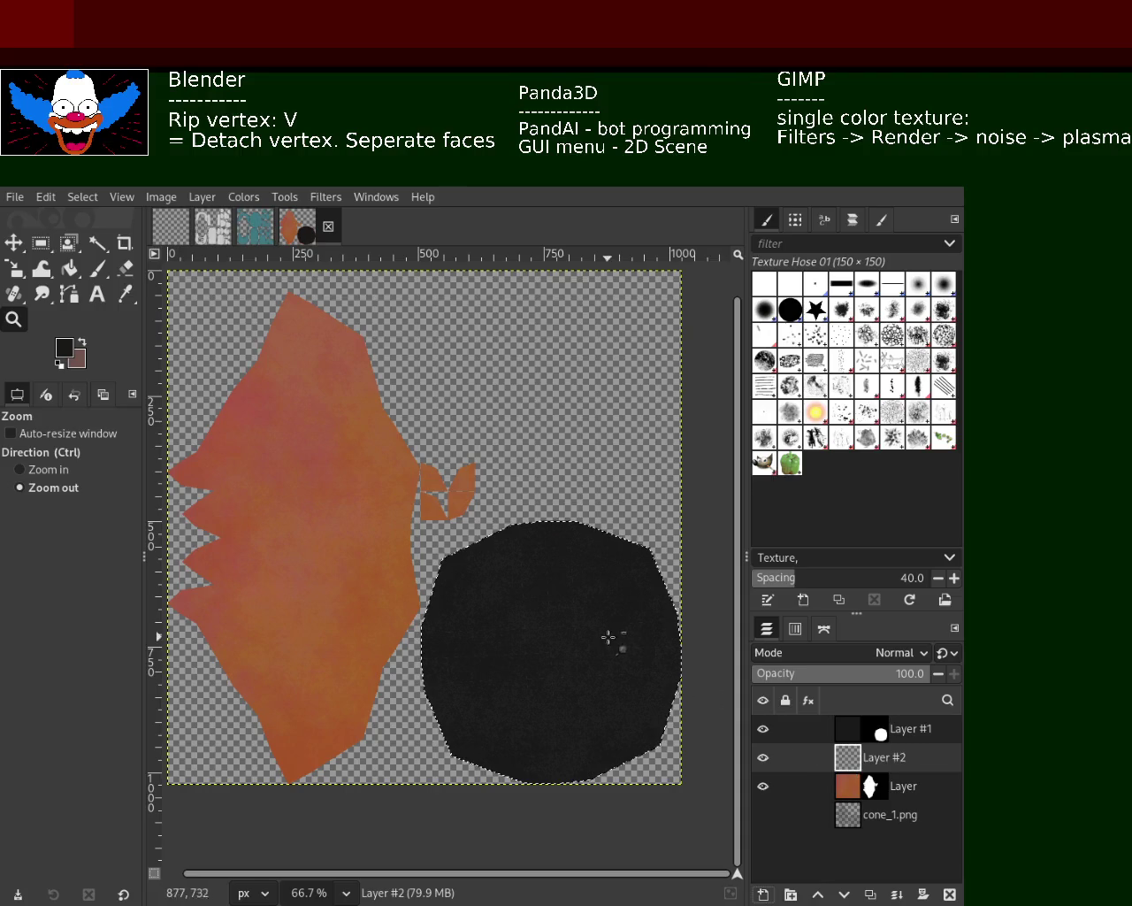
click(98, 267)
ctrl+click(328, 461)
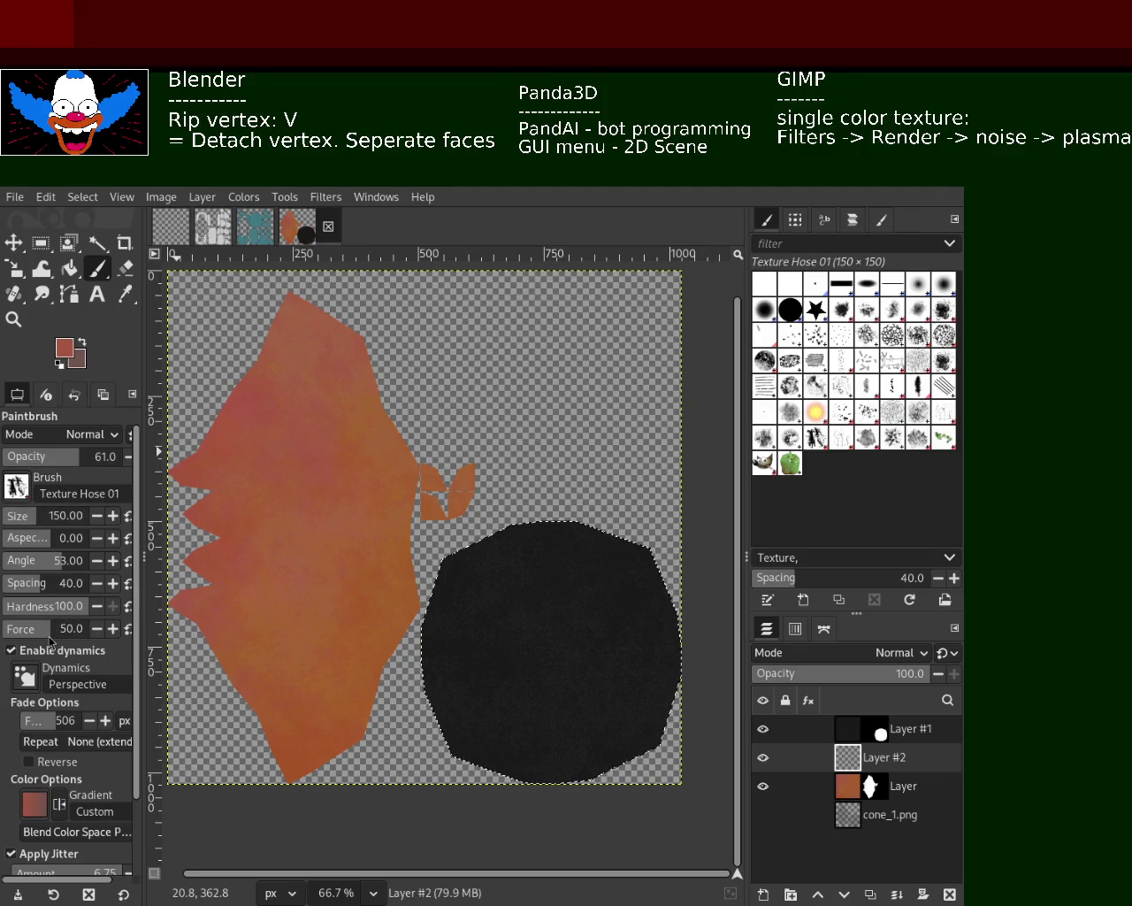
key(period)
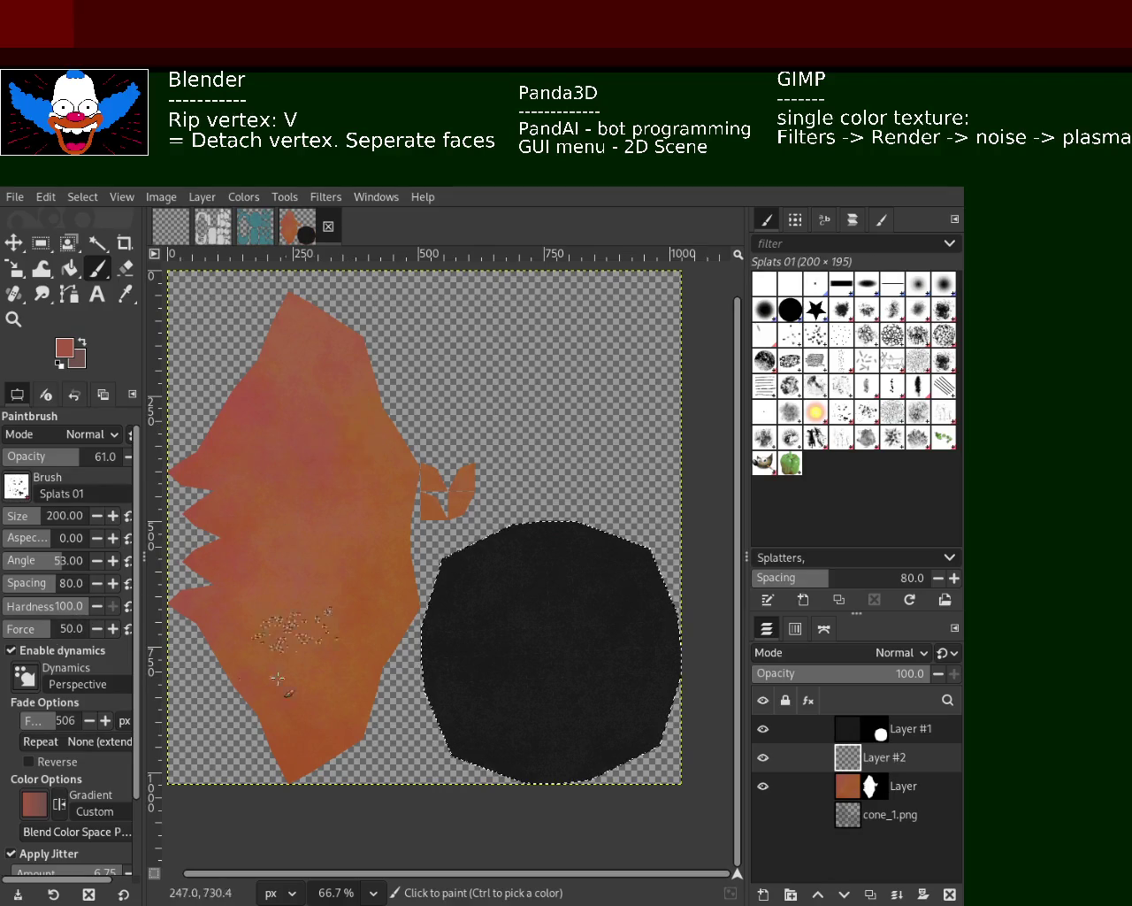
click(371, 609)
key(ctrl+z)
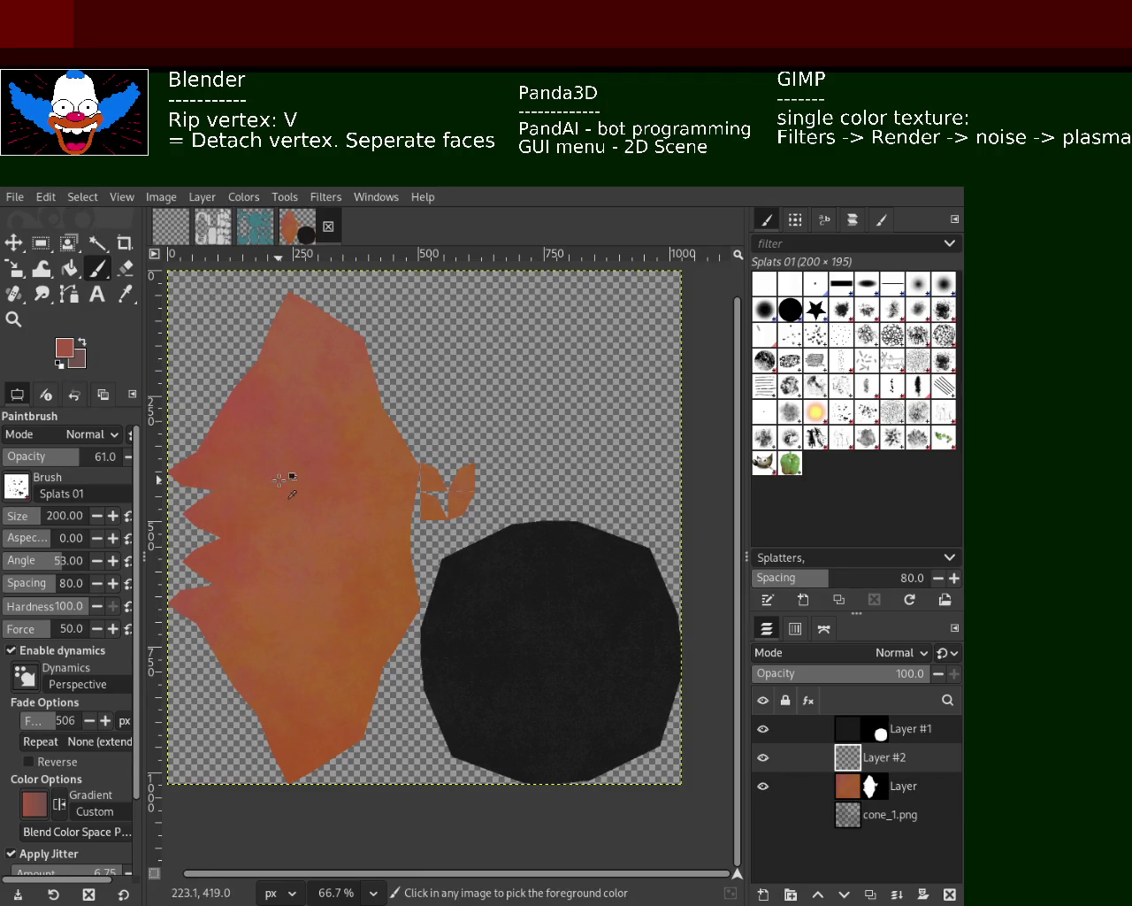
- Choose a darker brown and lower the brush opacity to 19, testing faint splats
ctrl+click(380, 586)
drag(328, 395, 301, 443)
key(ctrl+z)
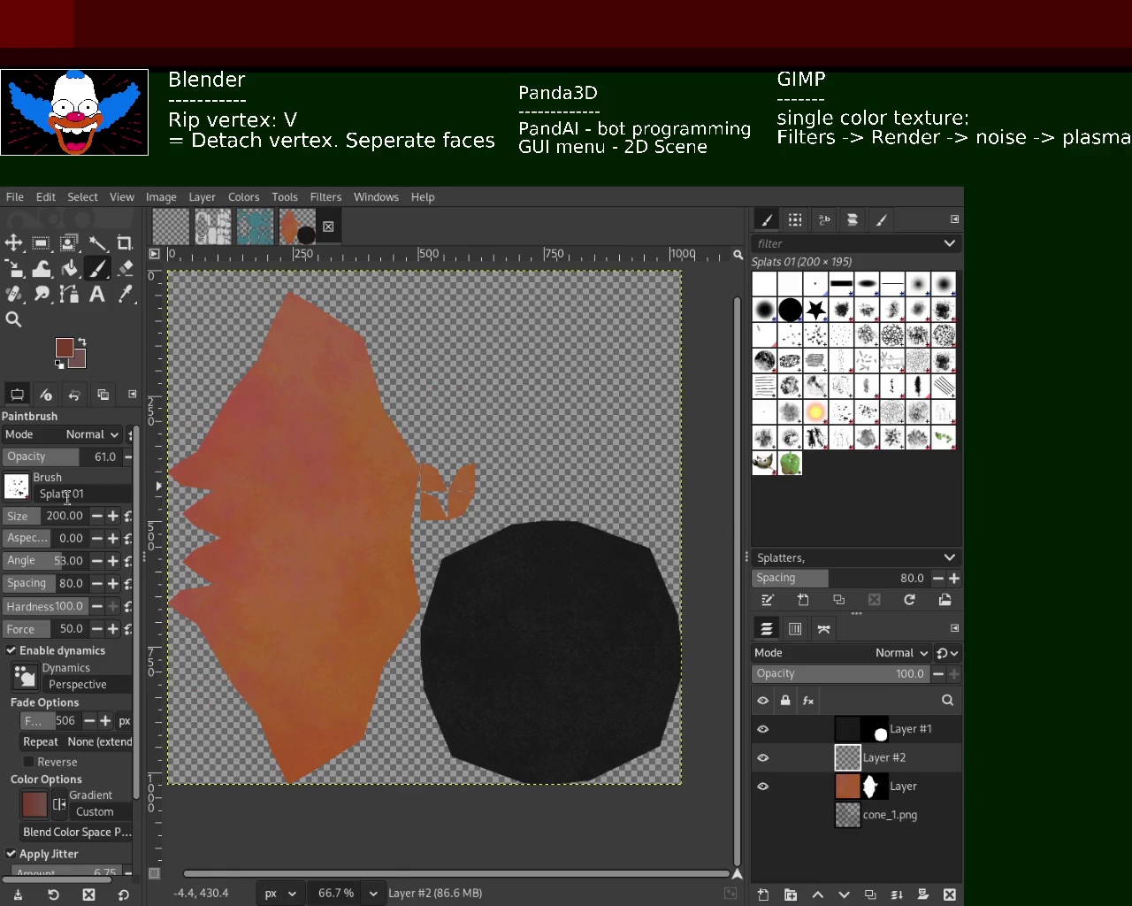
text(19)
key(Return)
click(257, 650)
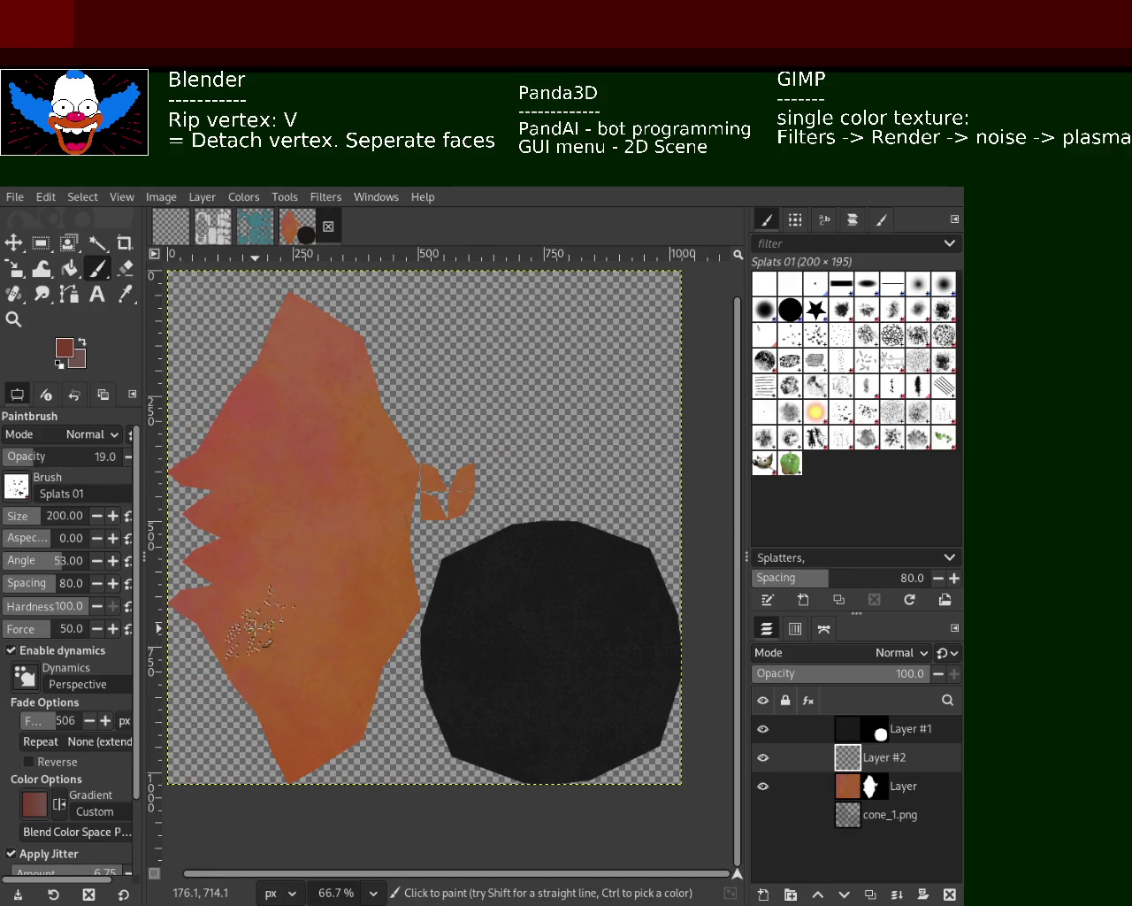
key(ctrl+z)
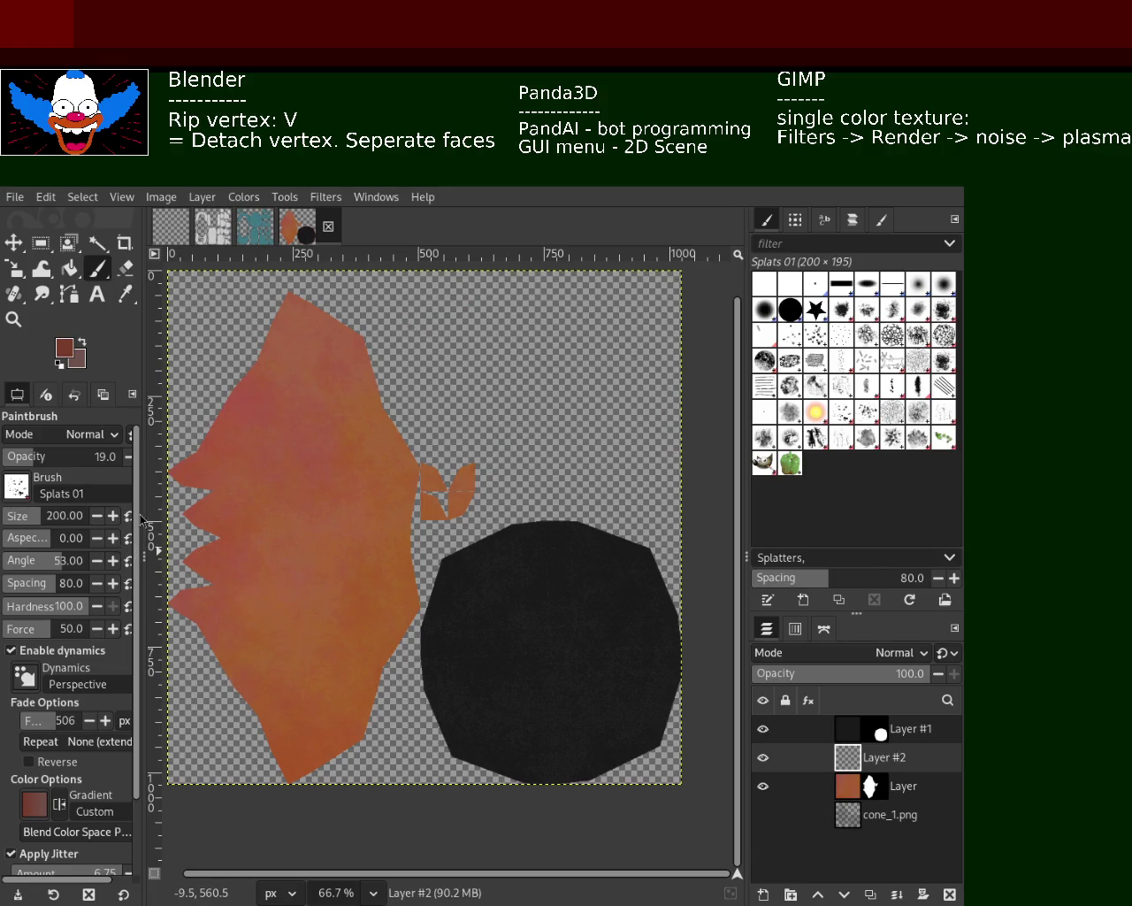
- Enlarge the brush to 329, dab light splats, switch to Texture Hose 01, and save
click(49, 522)
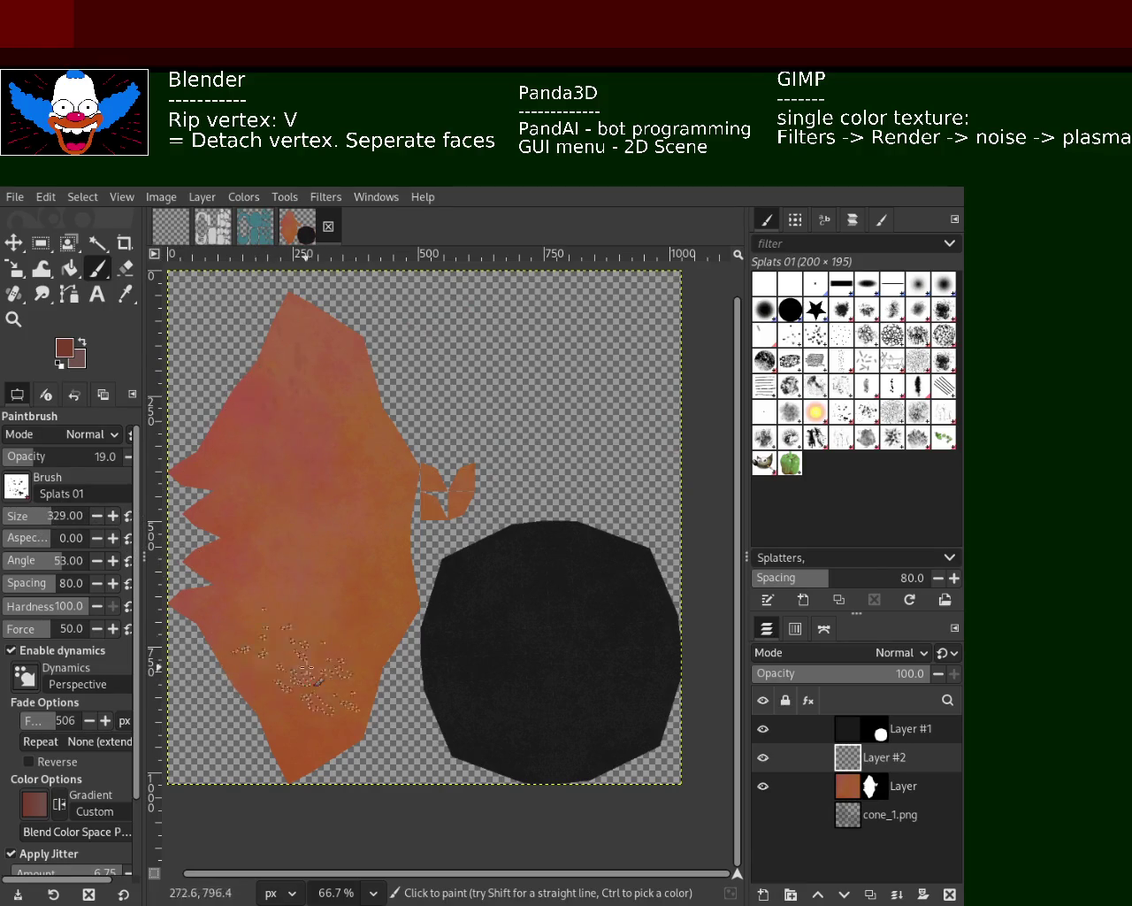
click(168, 615)
key(ctrl+z)
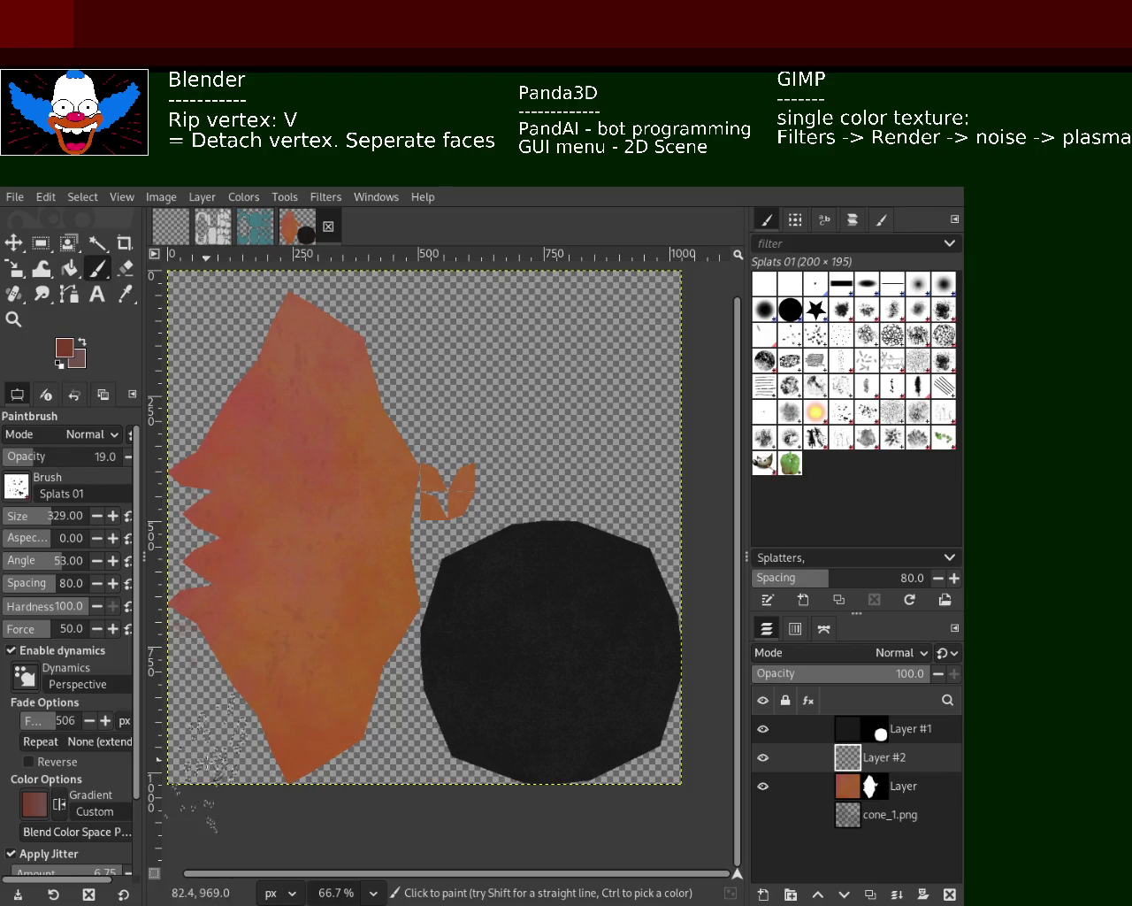
click(342, 434)
click(816, 412)
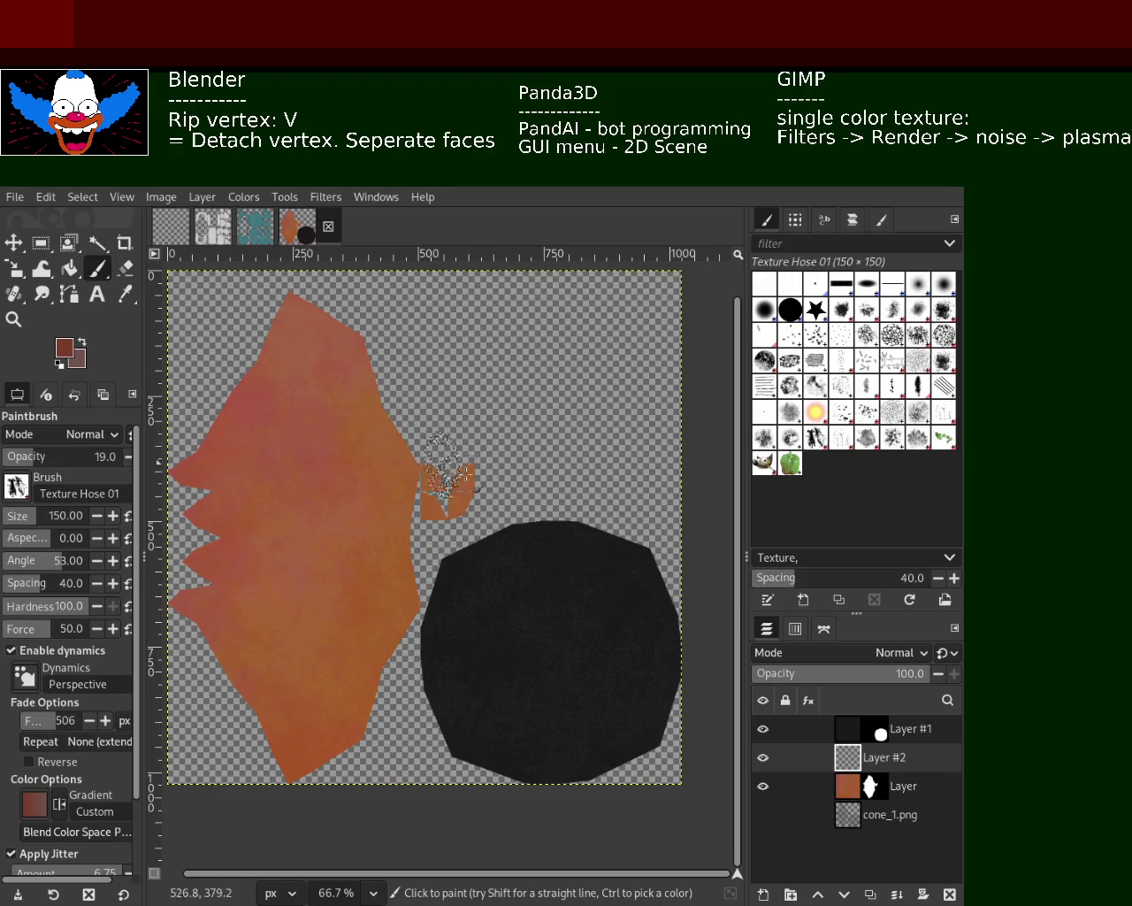
key(ctrl+s)
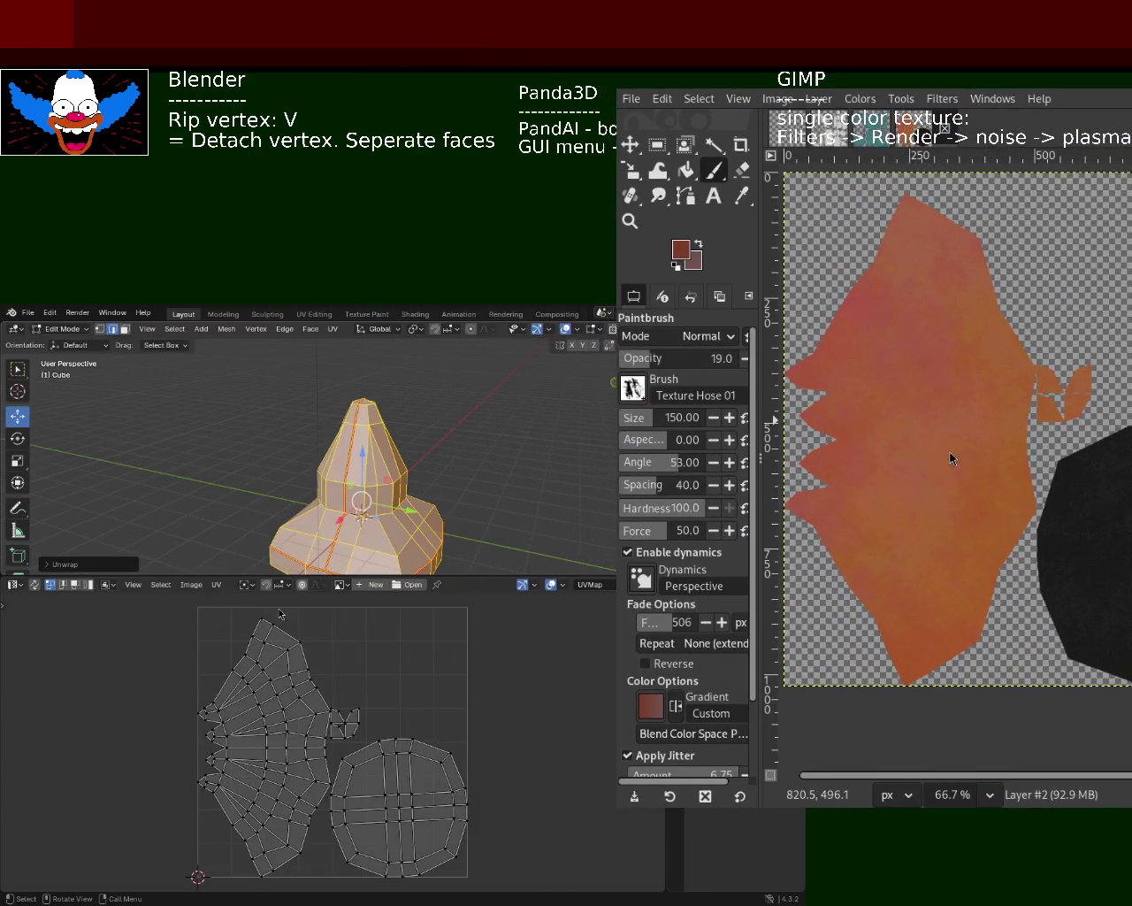
- Turn the lower area into a Shader Editor showing the cone material's nodes, enlarged upward
click(15, 584)
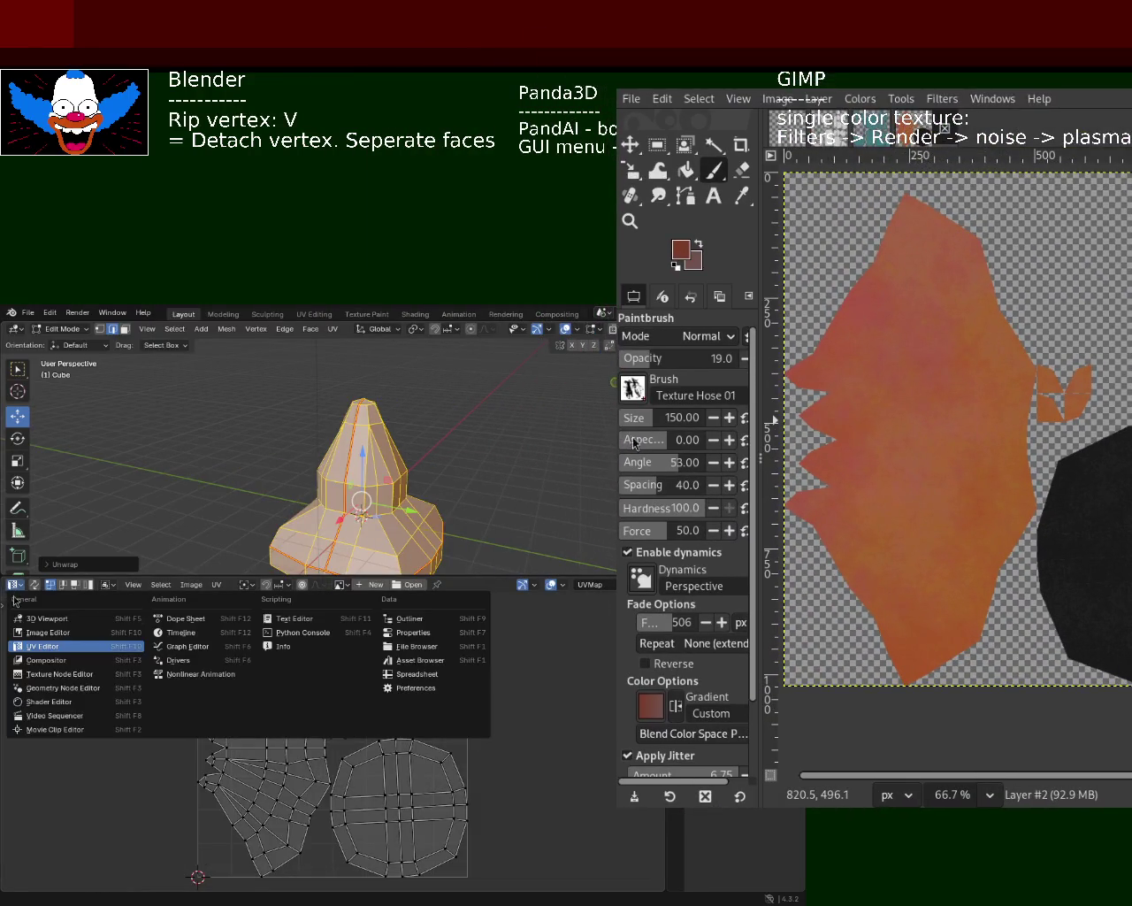
click(53, 703)
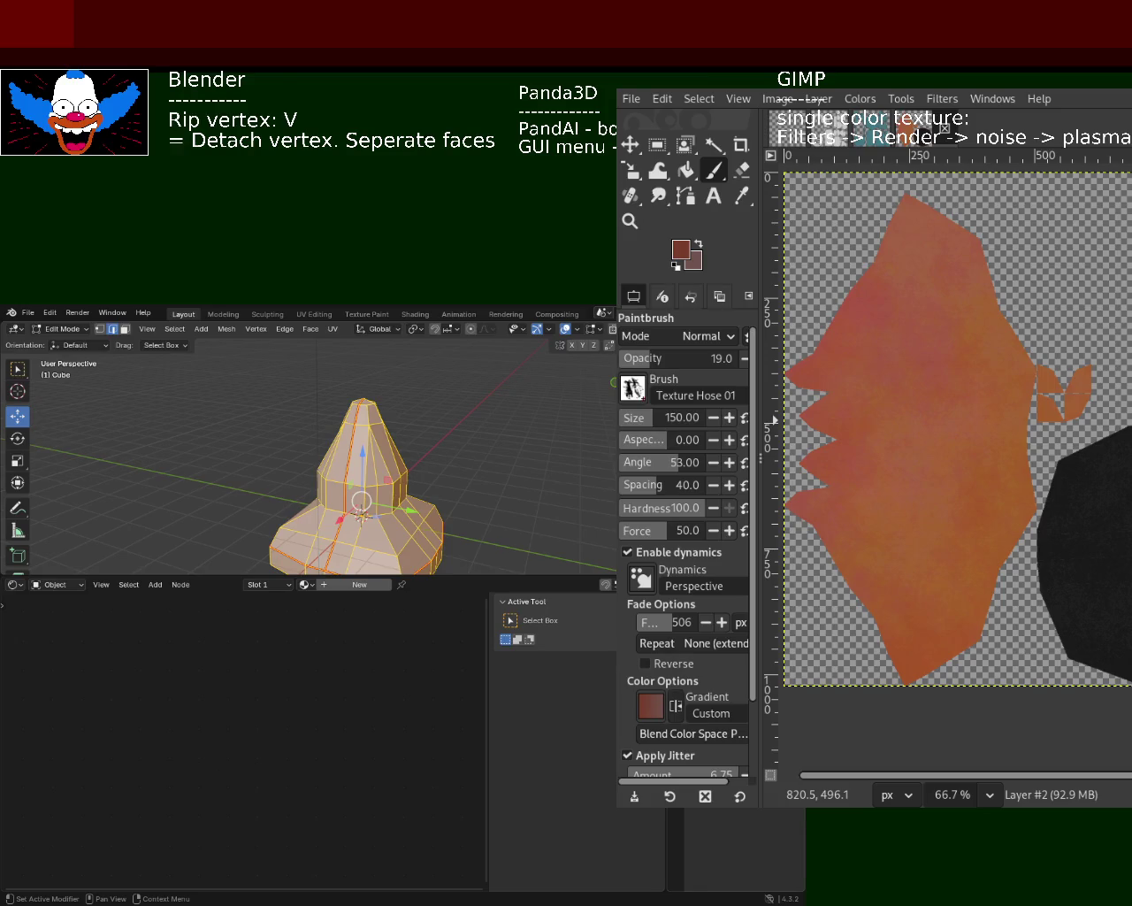
click(359, 585)
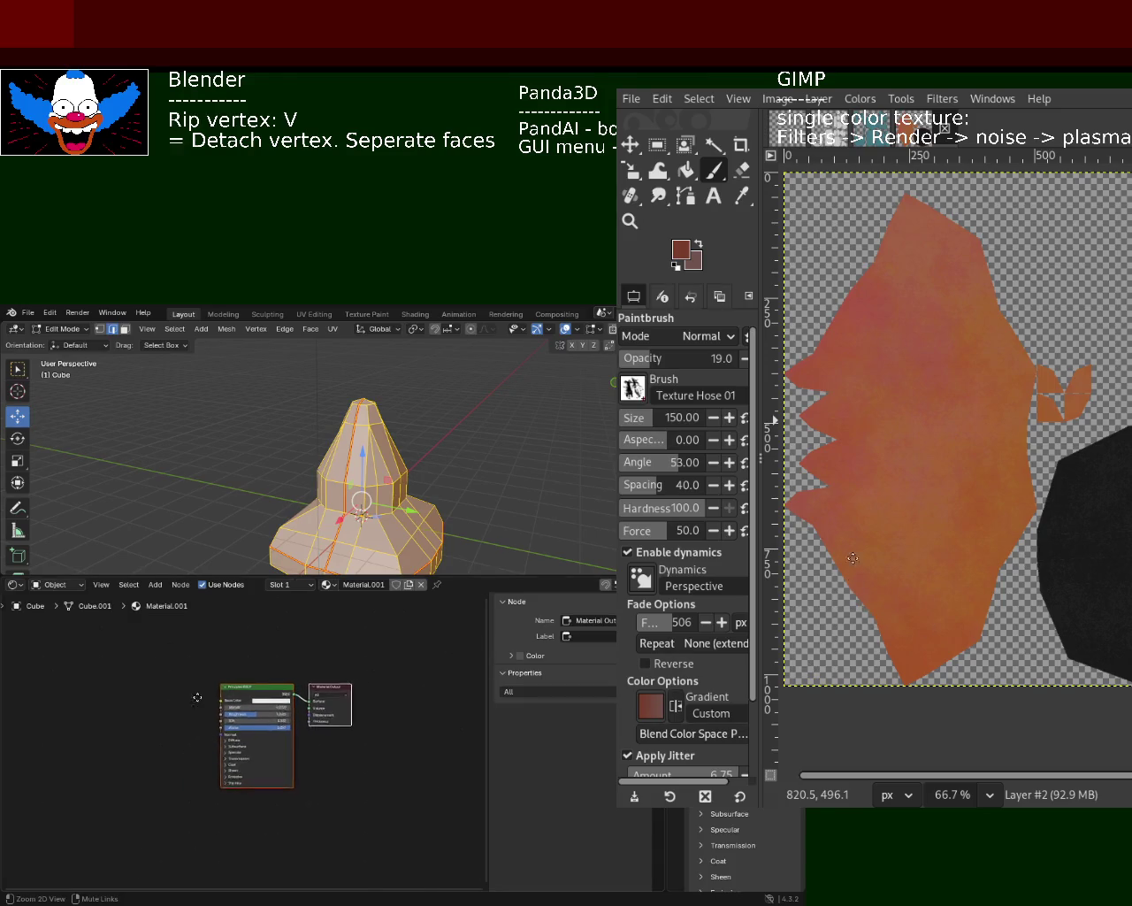
middle_drag(220, 630, 270, 689)
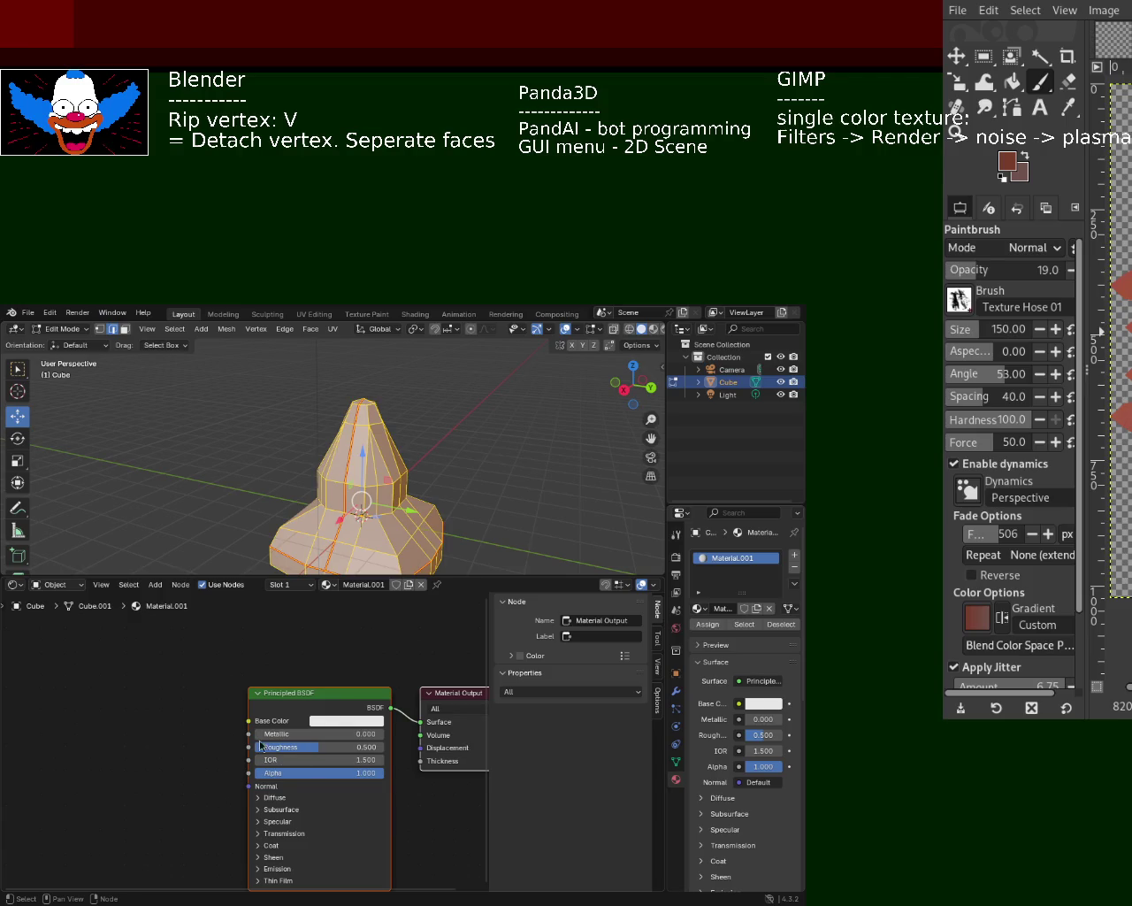
middle_drag(316, 628, 212, 614)
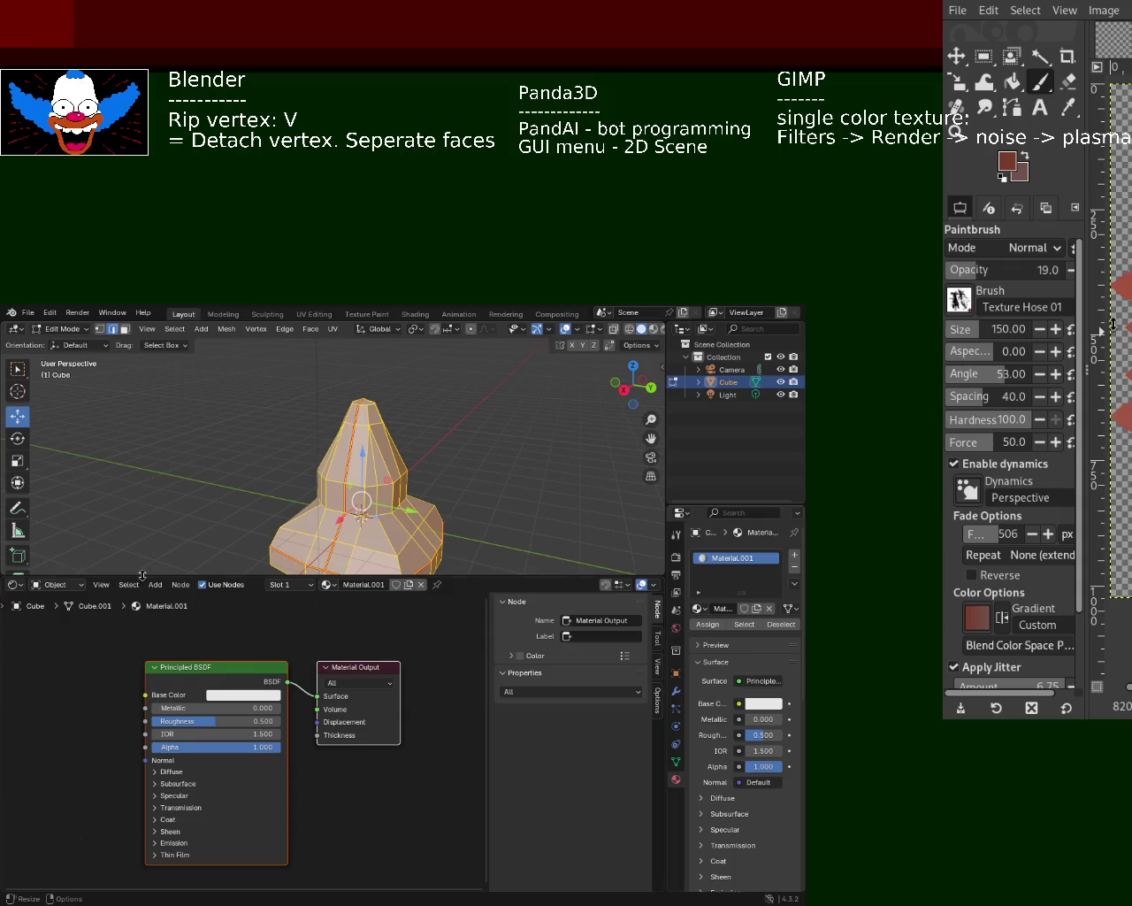
drag(132, 579, 133, 513)
mouse_move(89, 627)
middle_down()
mouse_move(254, 662)
mouse_move(205, 658)
middle_up()
- Add an Image Texture node by searching 'img'
key(shift+a)
text(img)
click(277, 630)
- Link a base.png texture to Base Color and a MetallicMap.png texture to Metallic
click(95, 587)
key(ctrl+v)
key(ctrl+v)
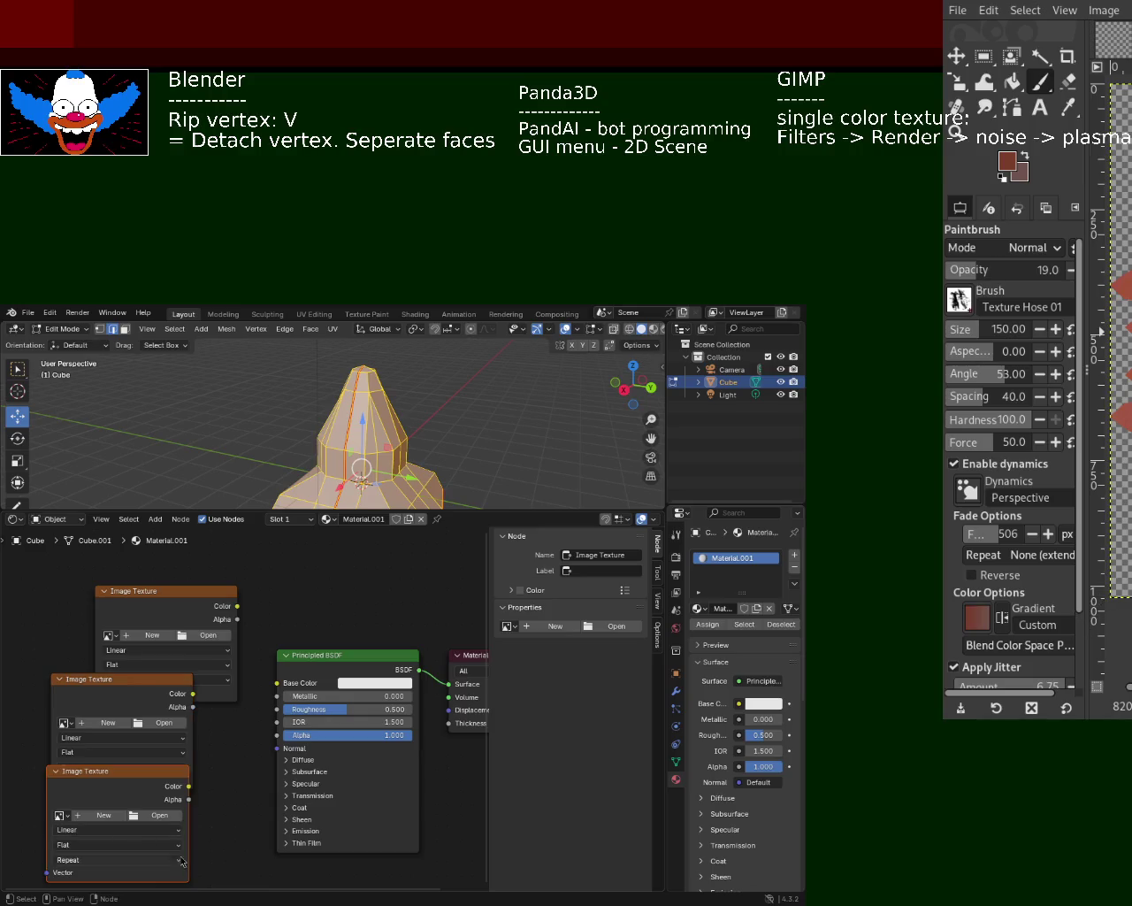
key(ctrl+v)
key(ctrl+v)
drag(237, 607, 277, 683)
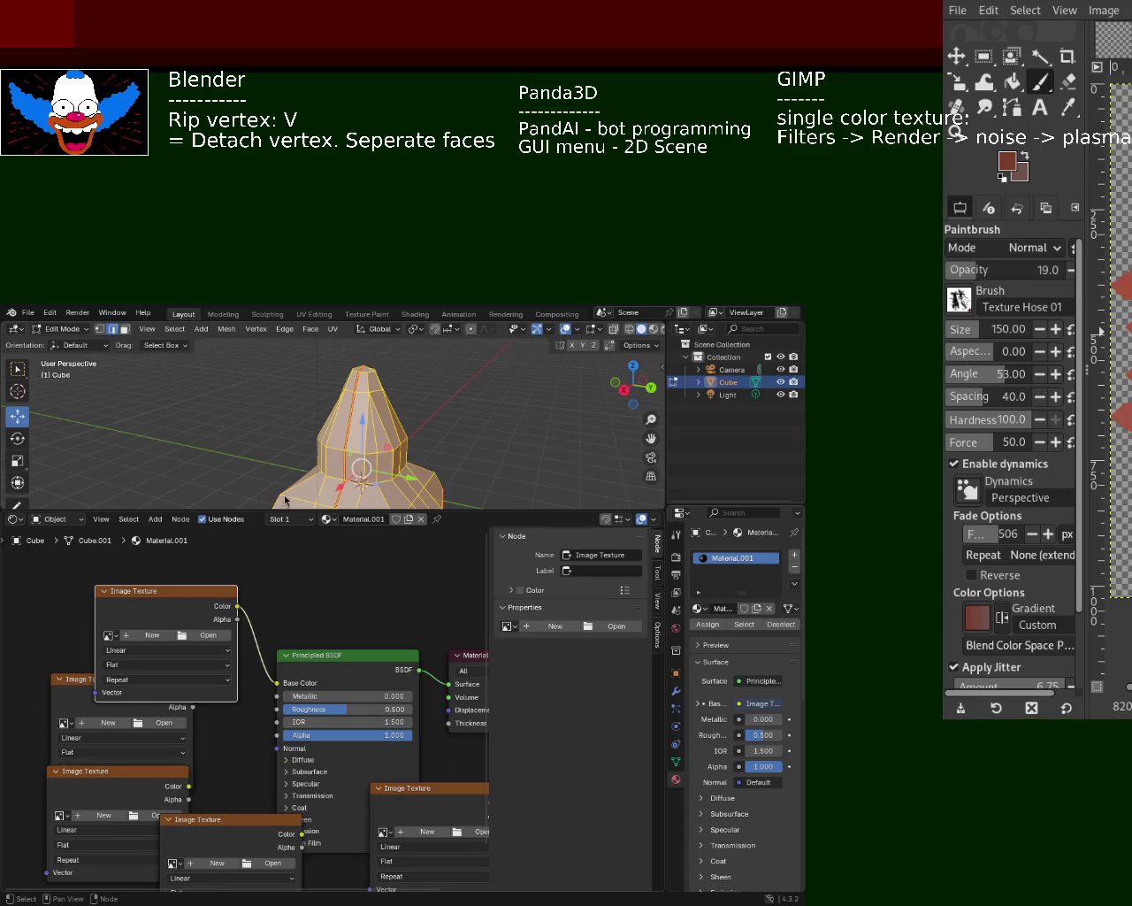
drag(168, 707, 168, 619)
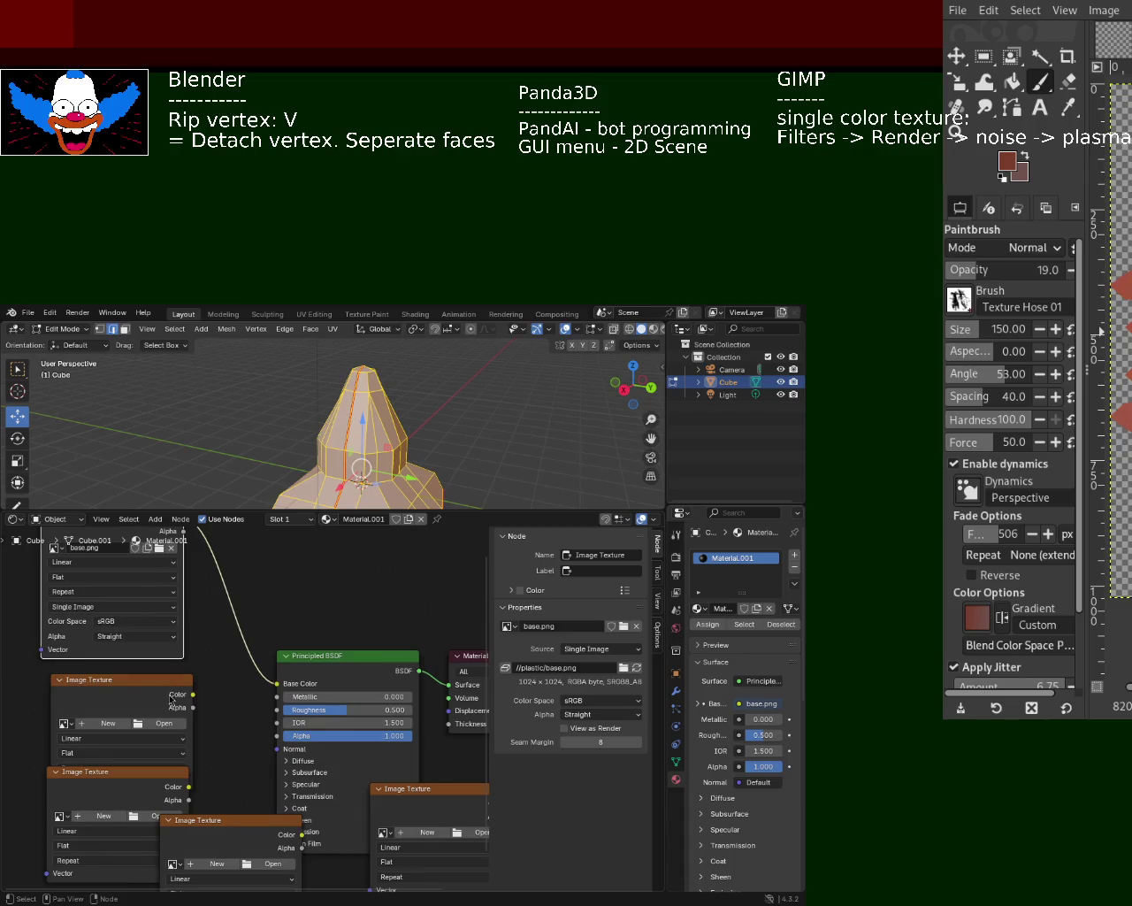
drag(192, 695, 276, 697)
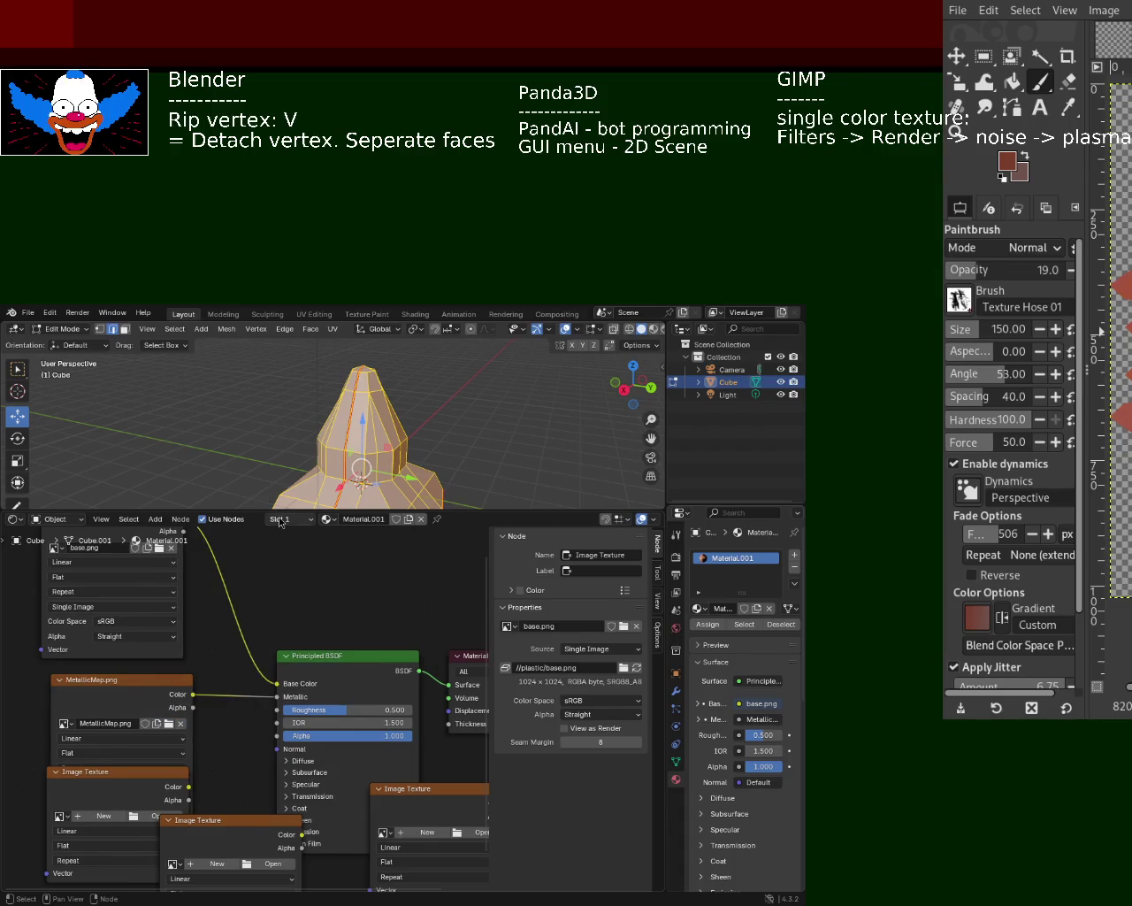
drag(173, 706, 153, 697)
- Add a RoughnessMap.png texture wired to Roughness and link another texture to Normal
shift+scroll(142, 746, down, 2)
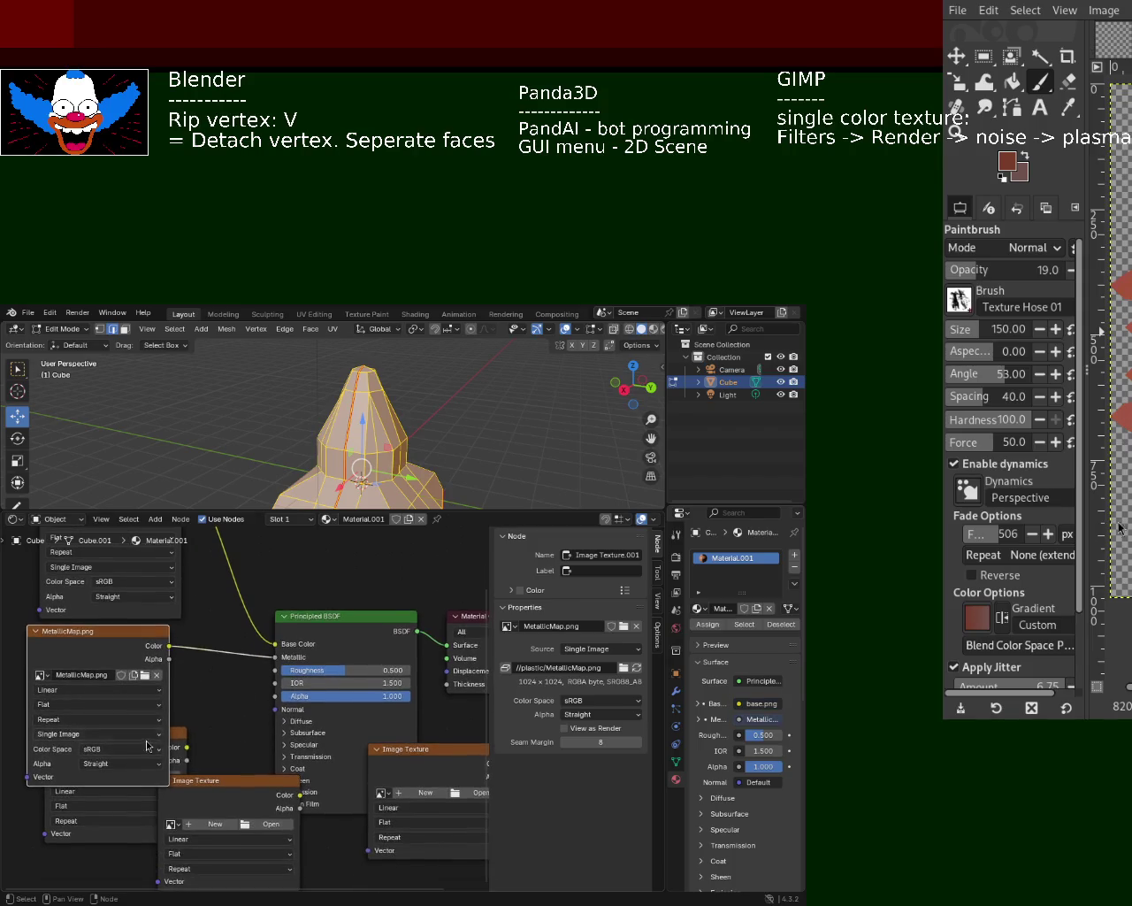
key(ctrl+v)
drag(156, 834, 265, 673)
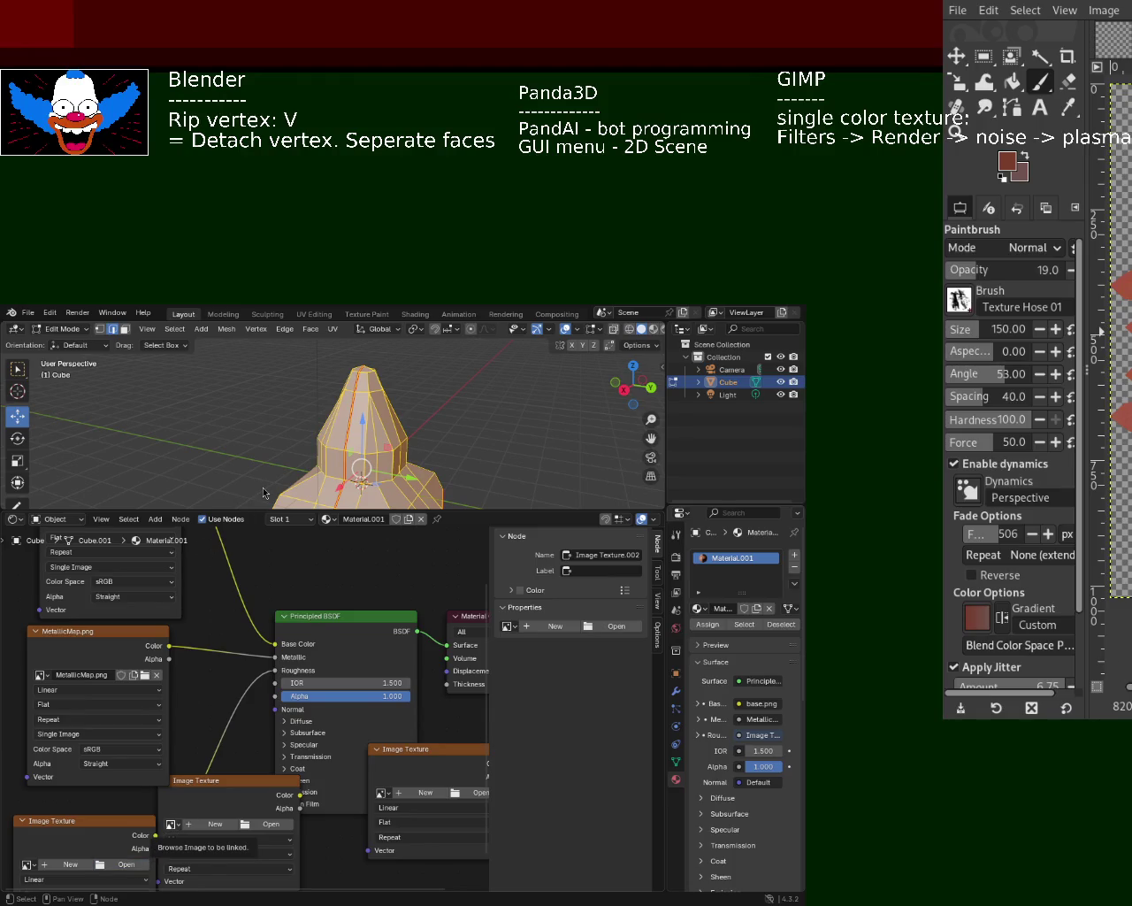
click(169, 824)
shift+scroll(239, 719, down, 1)
drag(264, 753, 108, 800)
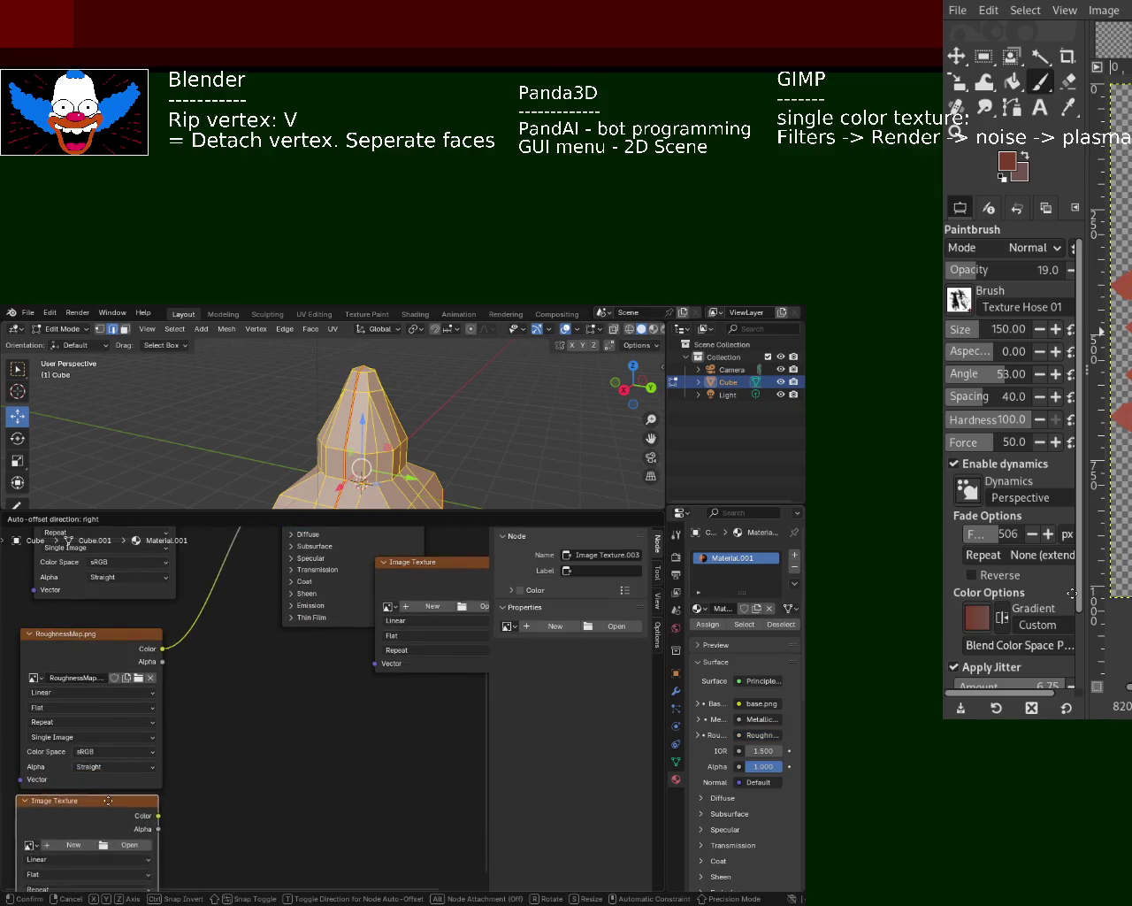
mouse_move(157, 814)
mouse_down()
mouse_move(261, 591)
mouse_move(279, 608)
mouse_up()
middle_drag(234, 759, 284, 636)
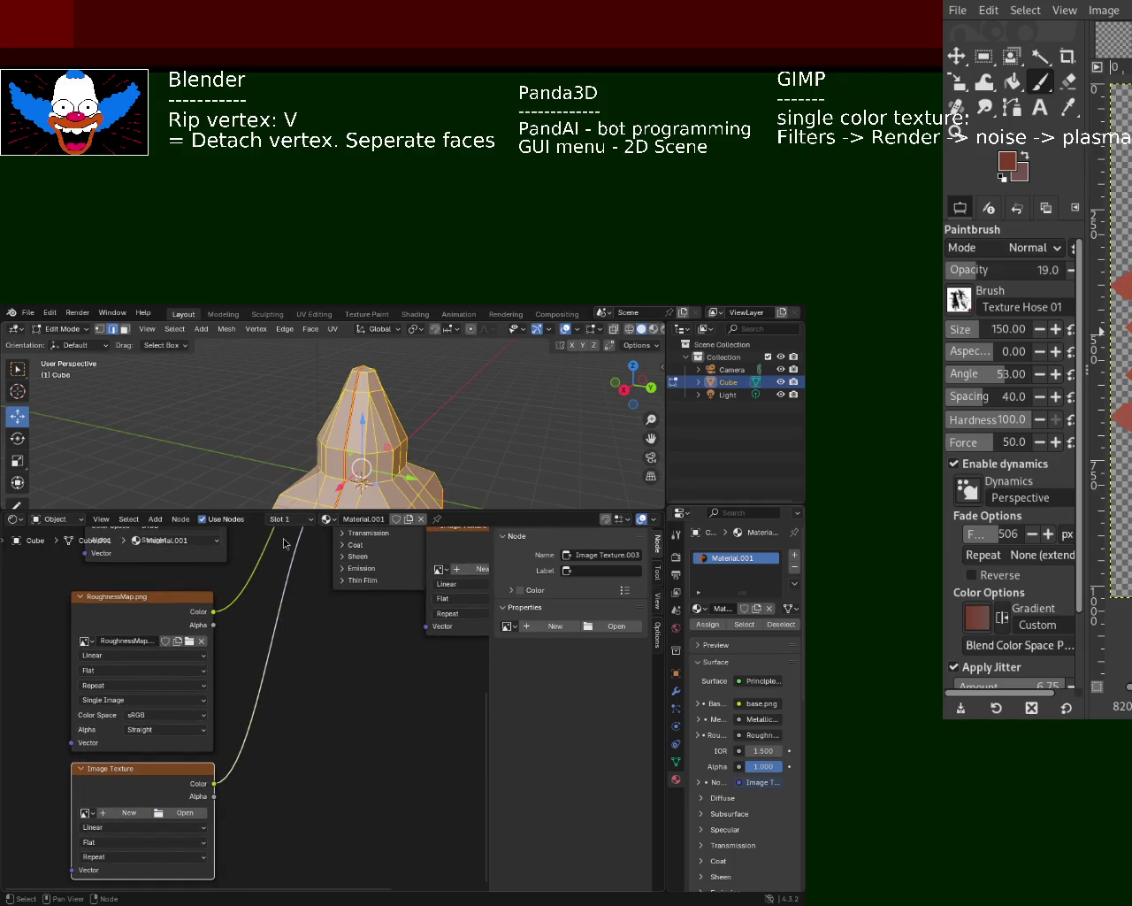
- Position the extra empty Image Texture node meant for AOMap.png
scroll(262, 789, down, 2)
scroll(262, 788, down, 1)
scroll(262, 789, down, 1)
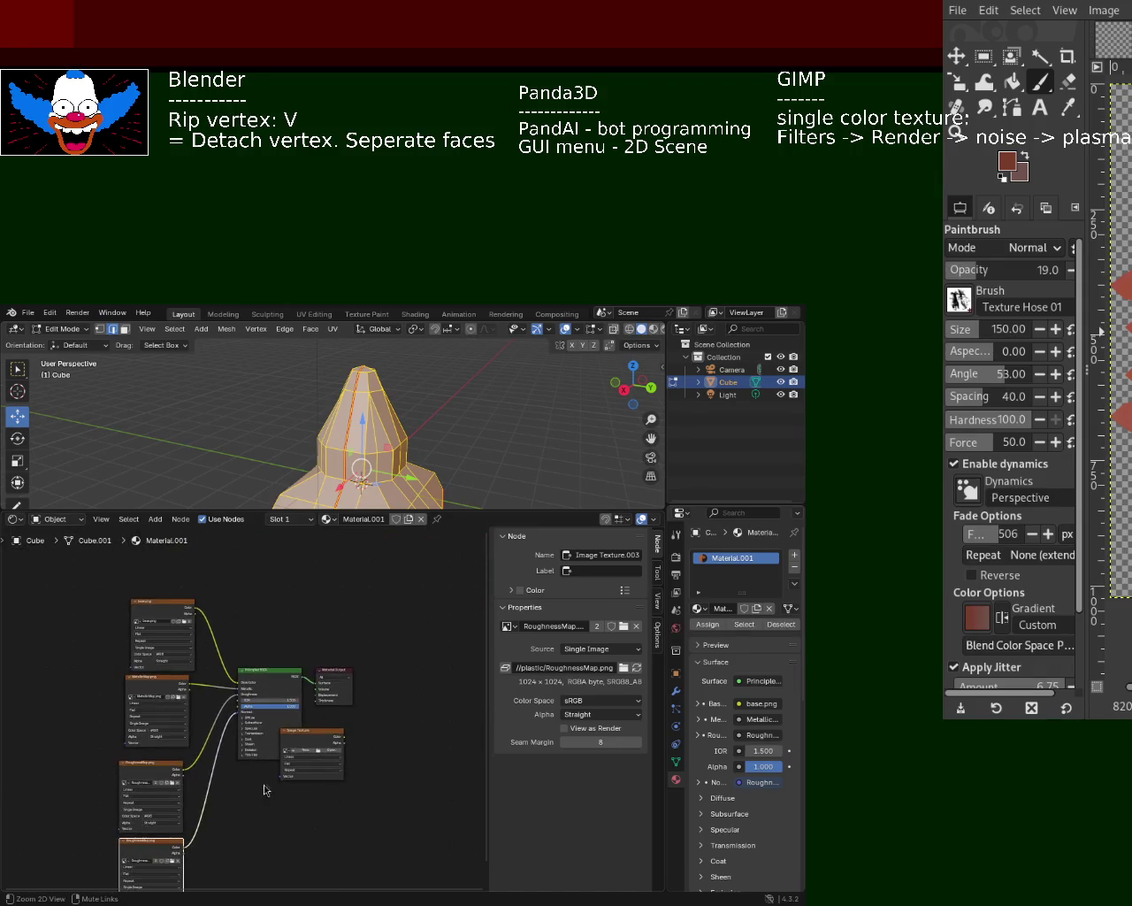
drag(310, 743, 254, 605)
scroll(317, 799, up, 2)
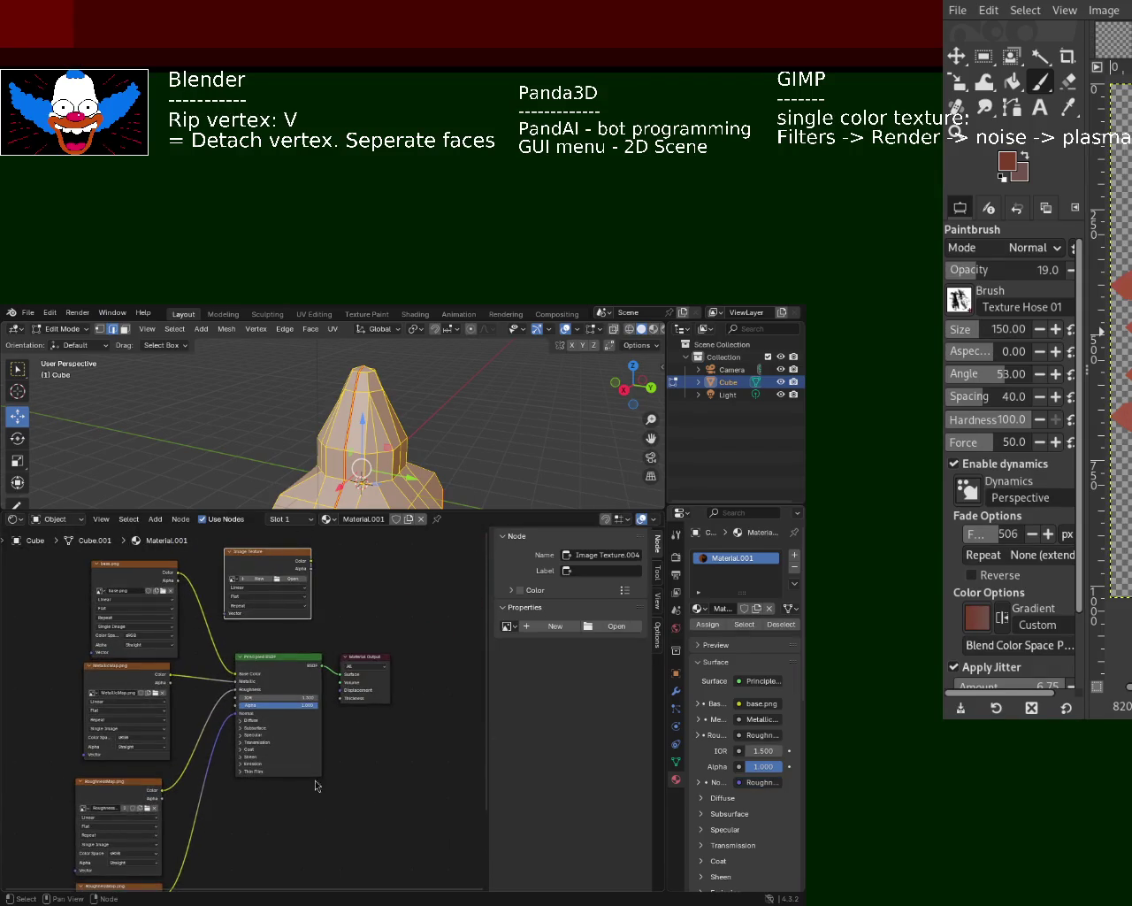
middle_drag(316, 799, 326, 871)
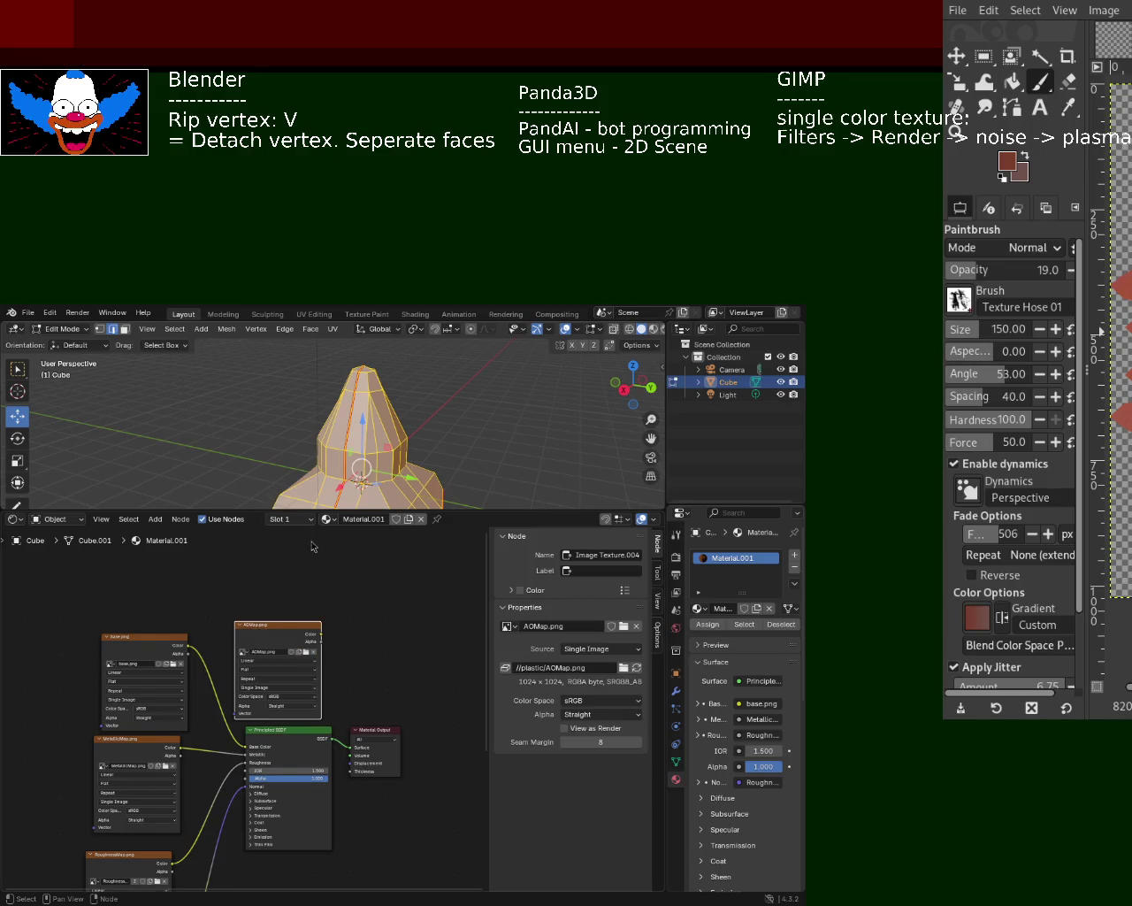
- Add an Ambient Occlusion node and a Mix Shader node beside the textures
middle_drag(284, 555, 285, 652)
key(shift+a)
click(271, 622)
text(ambi)
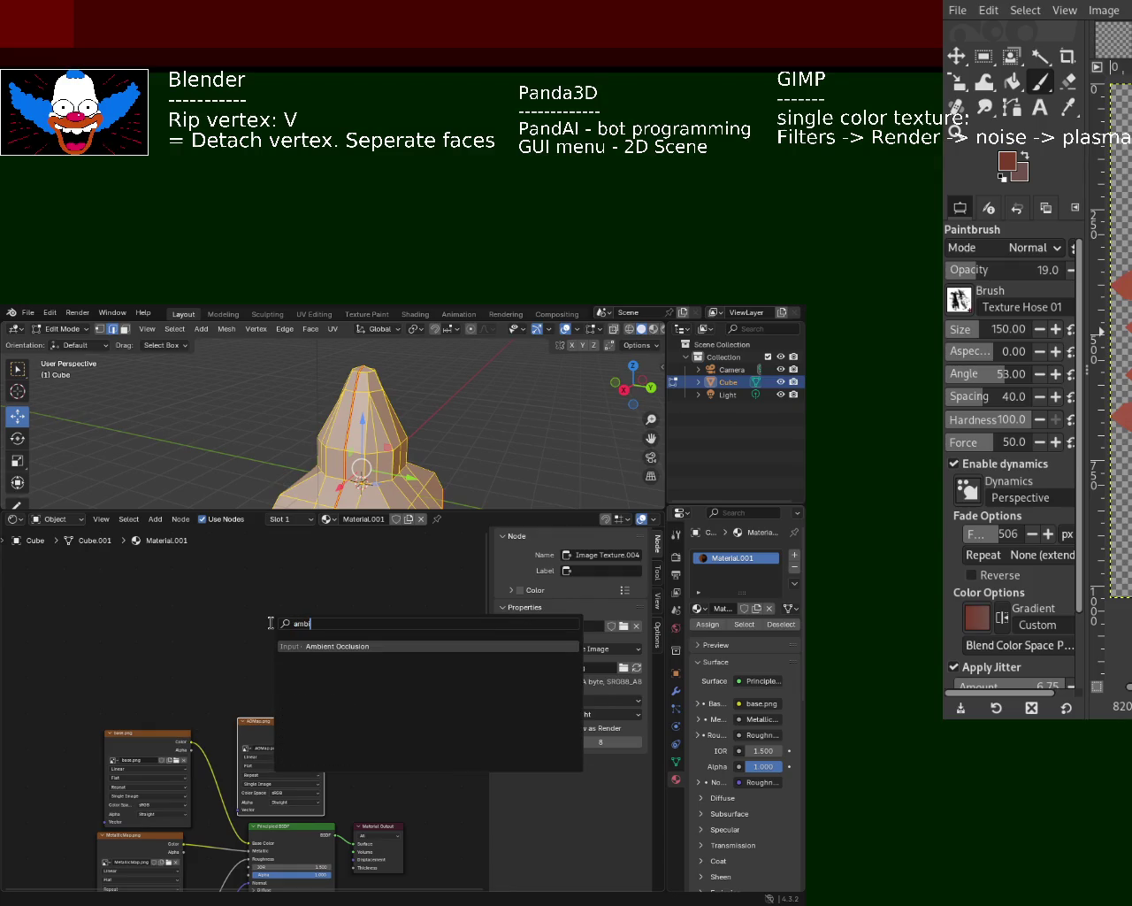
click(322, 645)
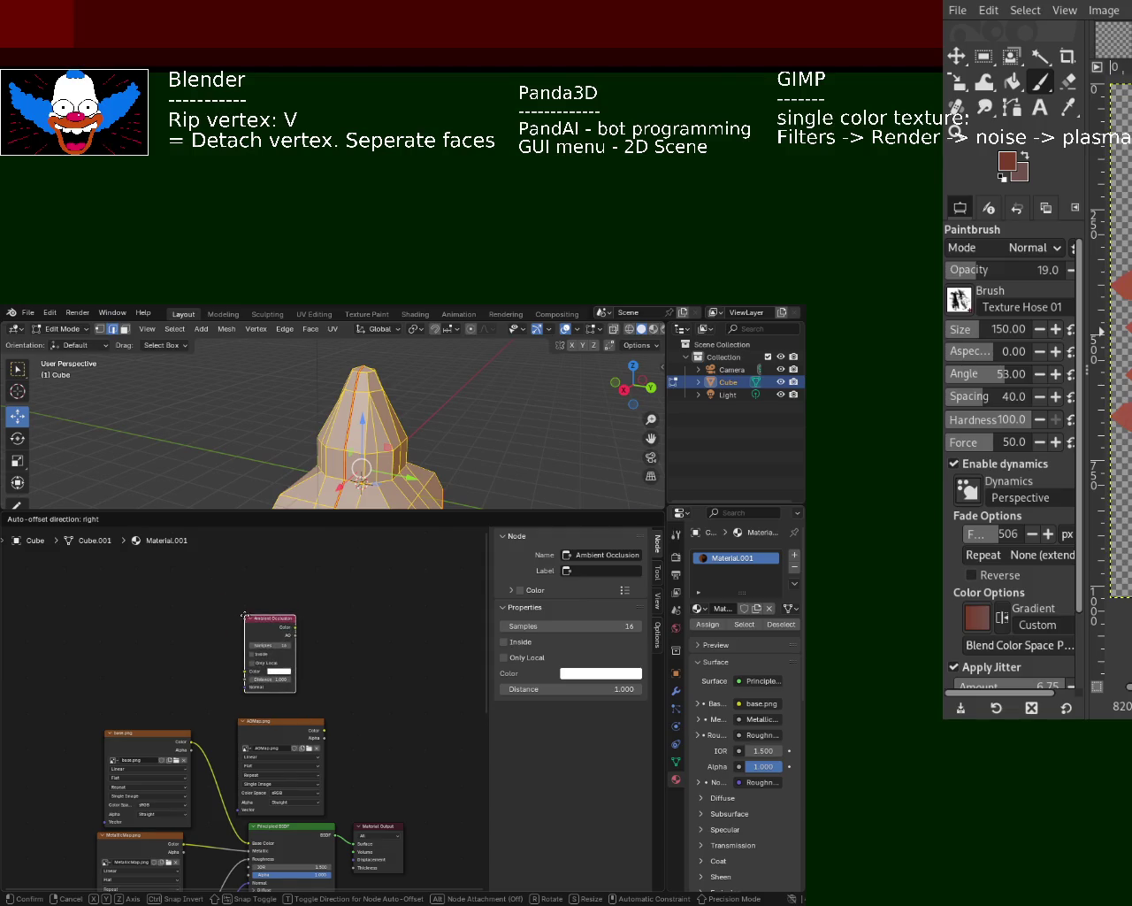
click(245, 616)
key(shift+a)
text(mix)
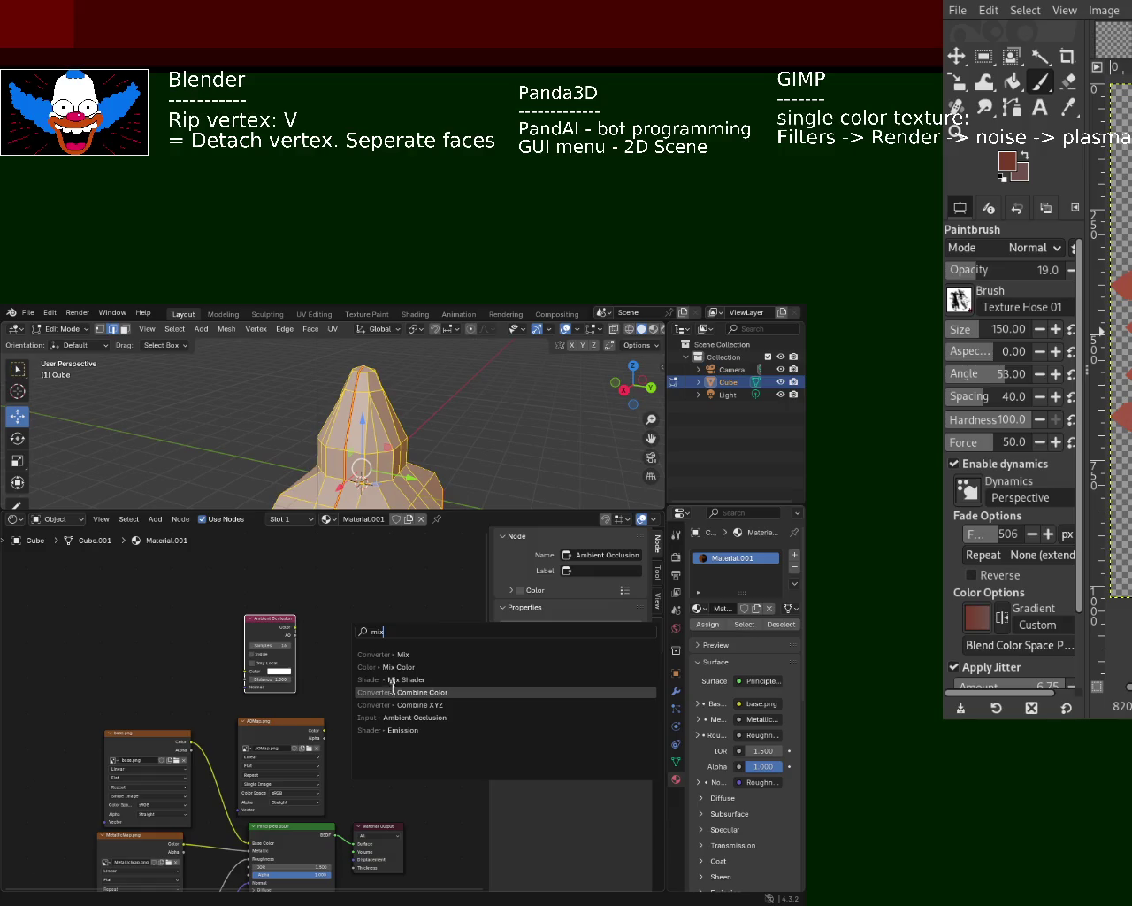
click(394, 679)
click(391, 683)
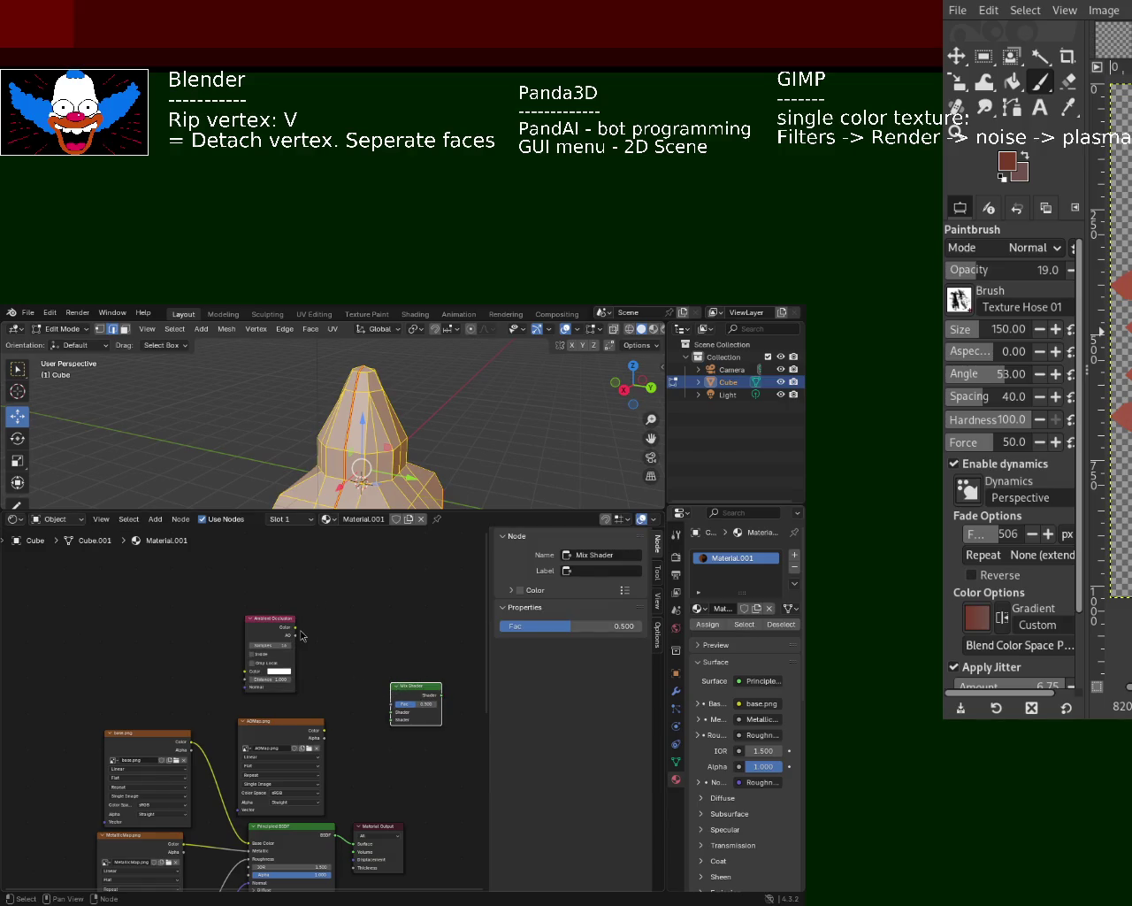
- Wire AO into the Mix Shader factor, and AOMap colour and Principled BSDF into its shaders
drag(297, 635, 391, 703)
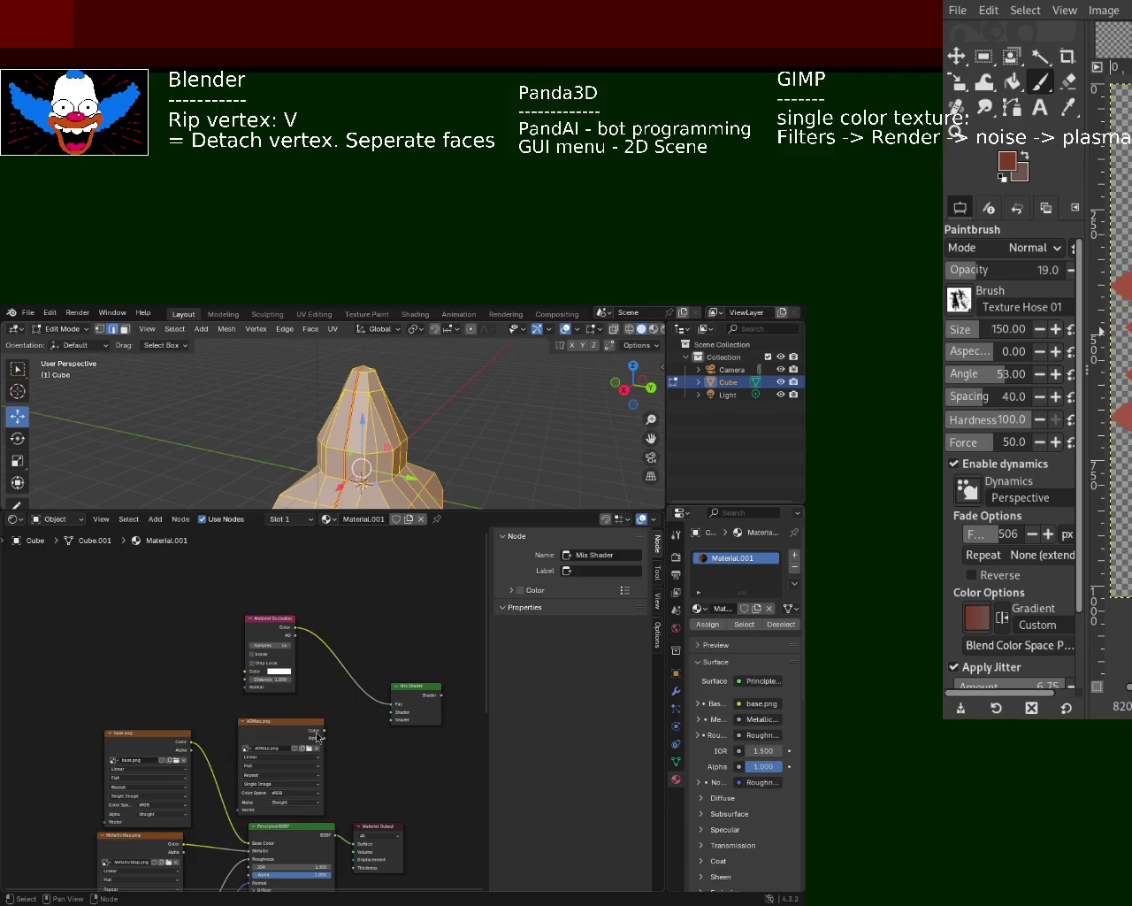
drag(318, 733, 391, 712)
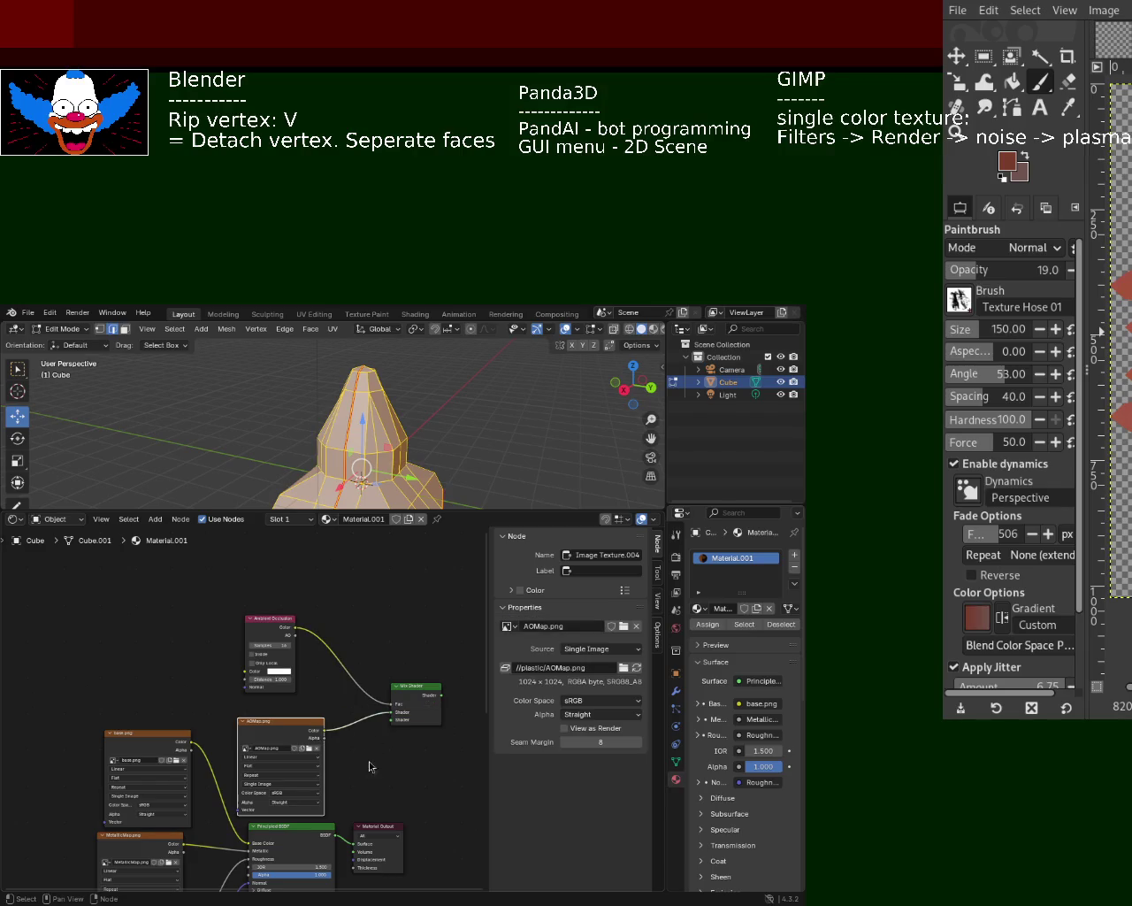
scroll(355, 773, down, 2)
mouse_move(346, 793)
mouse_down()
mouse_move(356, 708)
mouse_move(384, 670)
mouse_move(333, 793)
mouse_move(454, 729)
mouse_up()
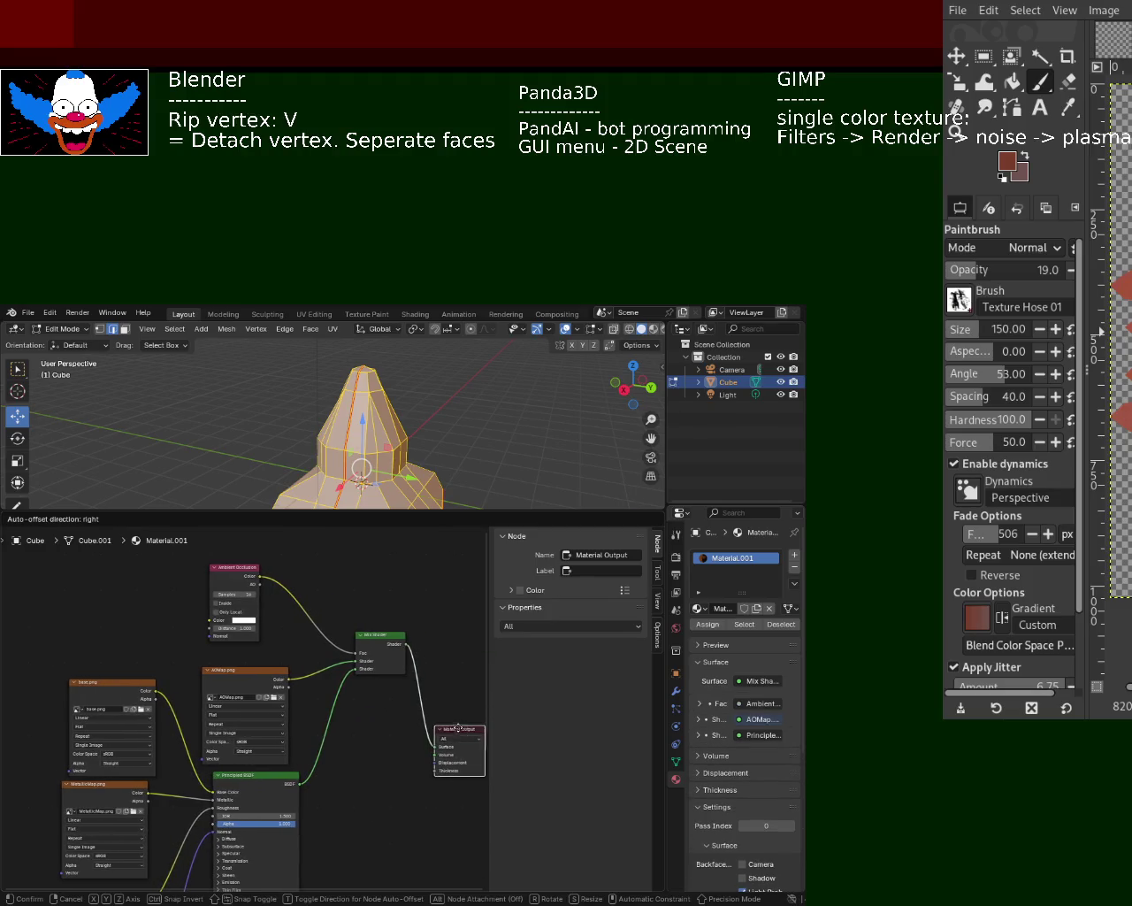
drag(526, 510, 526, 613)
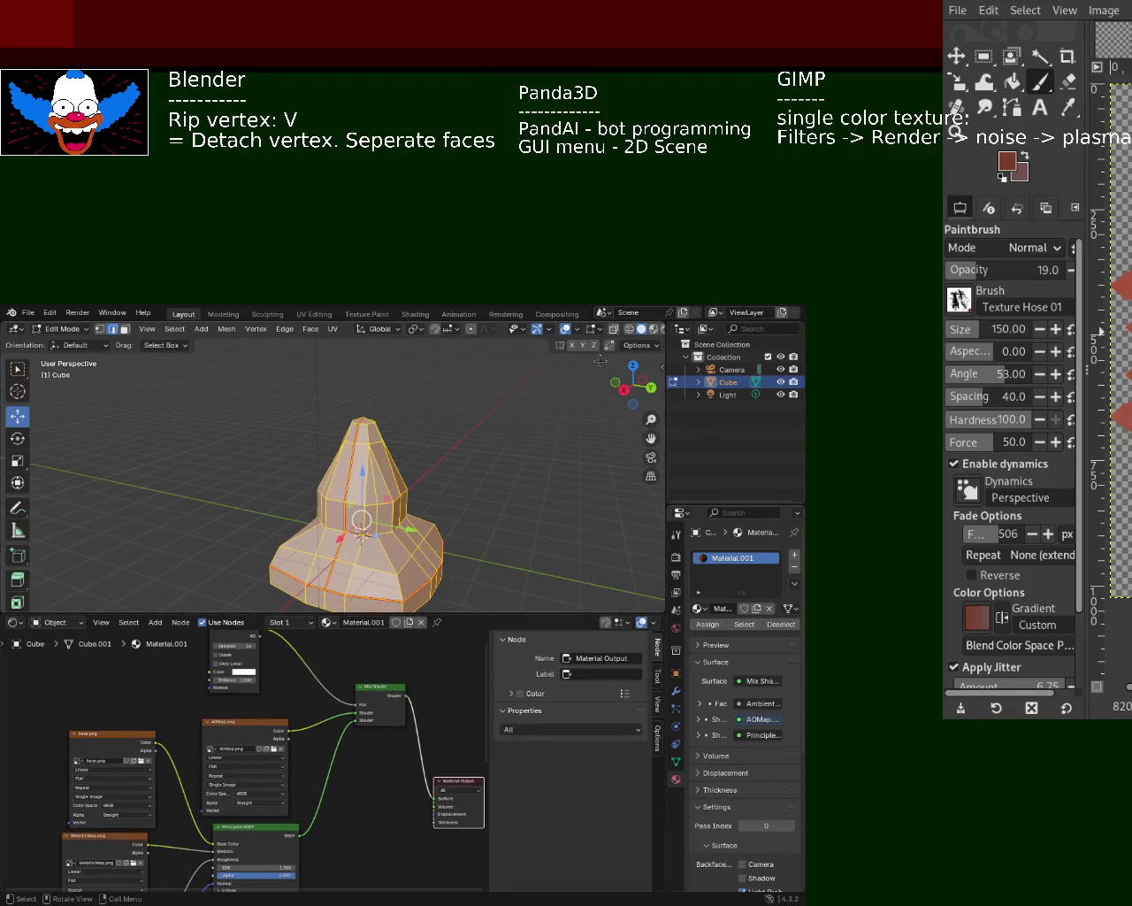
- View the cone in Rendered then Material Preview shading with overlays off, orbiting around it
click(652, 329)
mouse_move(485, 439)
middle_down()
mouse_move(318, 477)
mouse_move(354, 469)
mouse_move(481, 498)
mouse_move(381, 514)
mouse_move(343, 545)
mouse_move(354, 492)
mouse_move(341, 477)
mouse_move(387, 546)
mouse_move(332, 393)
mouse_move(385, 403)
mouse_move(301, 406)
mouse_move(561, 452)
mouse_move(546, 515)
mouse_move(392, 498)
mouse_move(483, 475)
mouse_move(478, 467)
mouse_move(480, 561)
mouse_move(421, 475)
mouse_move(387, 549)
mouse_move(460, 442)
mouse_move(474, 467)
mouse_move(495, 456)
middle_up()
key(alt+a)
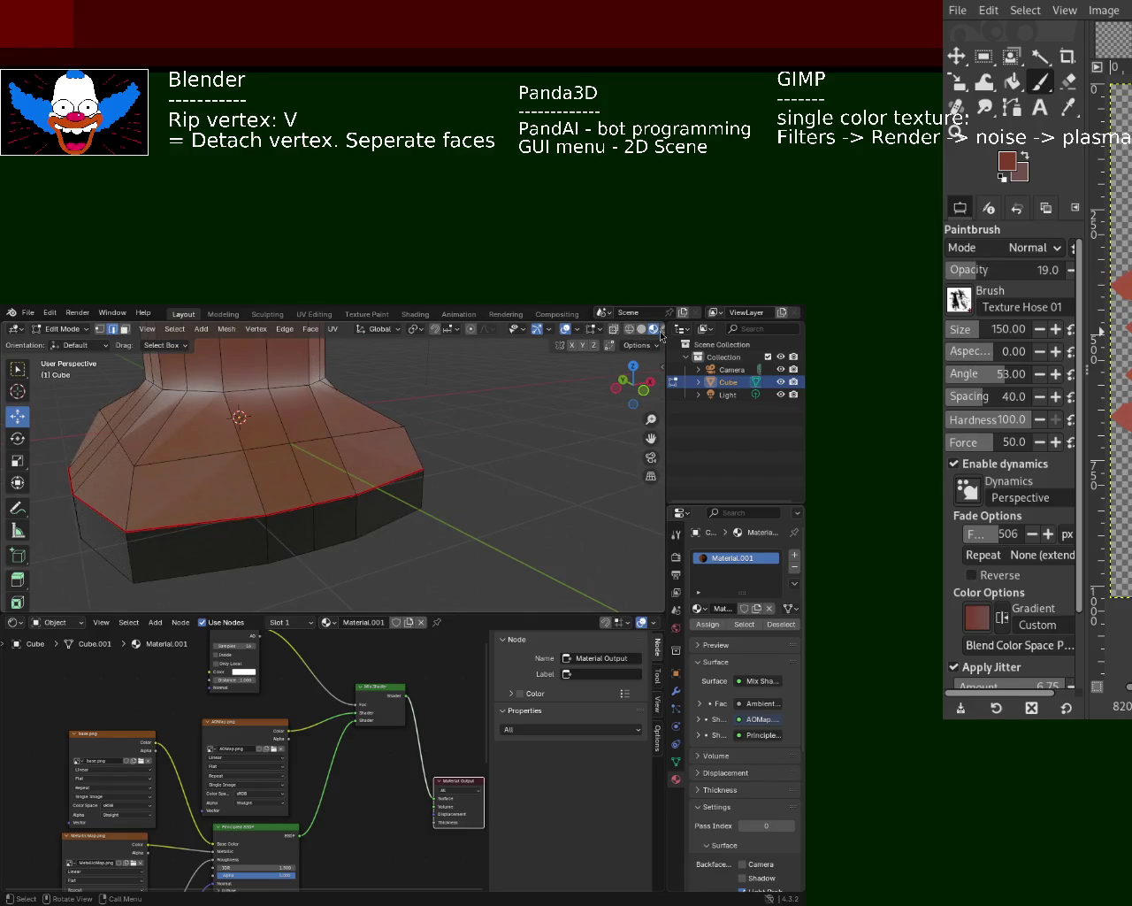
drag(666, 345, 694, 346)
mouse_move(292, 477)
middle_down()
mouse_move(239, 499)
mouse_move(380, 415)
mouse_move(309, 468)
mouse_move(192, 460)
mouse_move(316, 465)
middle_up()
click(569, 330)
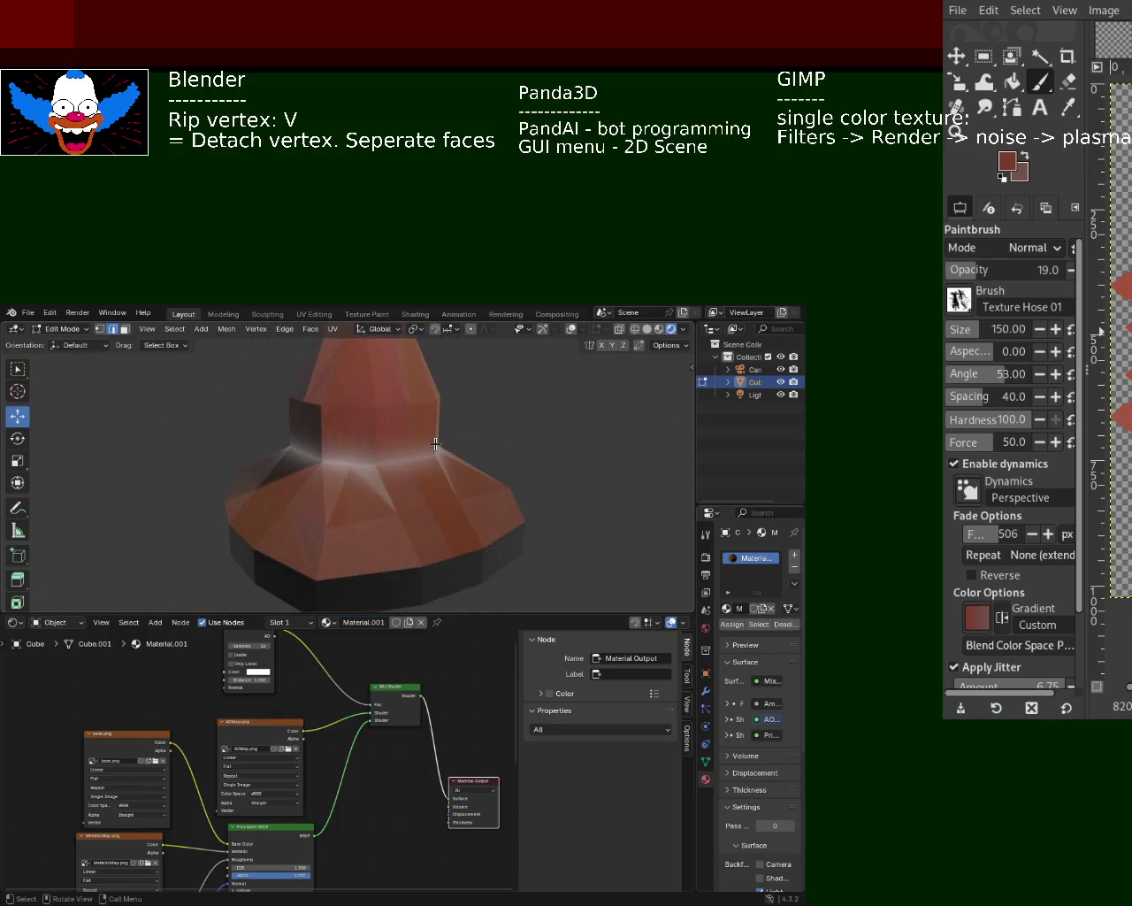
click(737, 394)
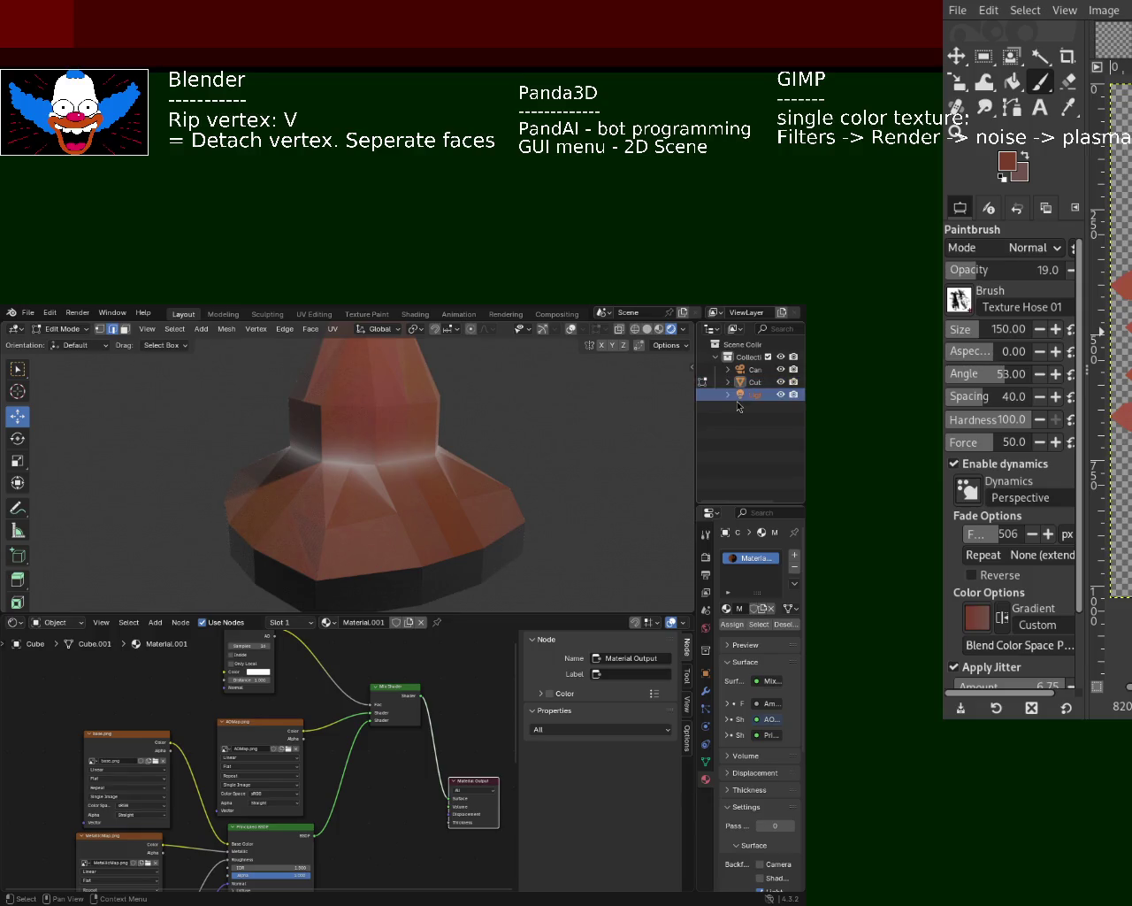
click(659, 328)
mouse_move(381, 478)
middle_down()
mouse_move(358, 504)
mouse_move(505, 469)
middle_up()
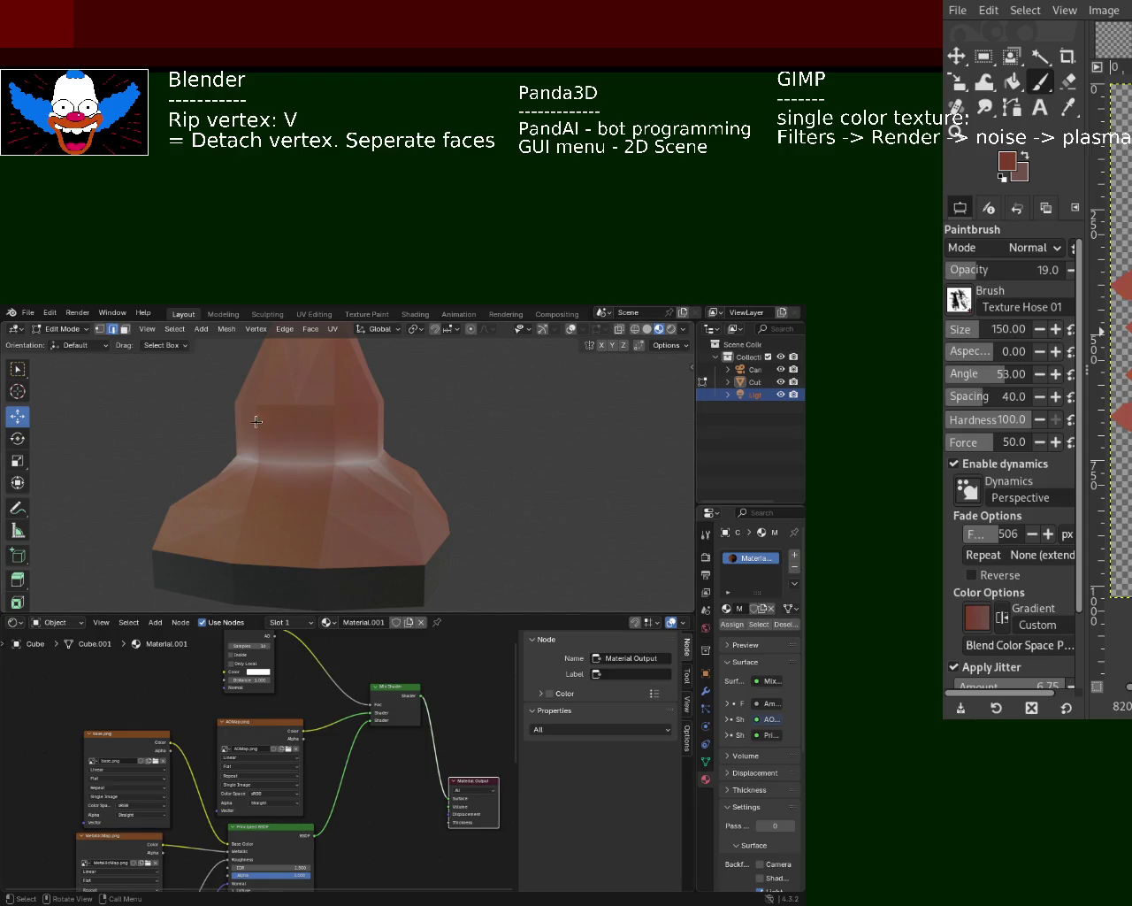
- Save cone_1.blend, close File > Export without exporting, and switch to Object Mode
key(ctrl+s)
click(28, 312)
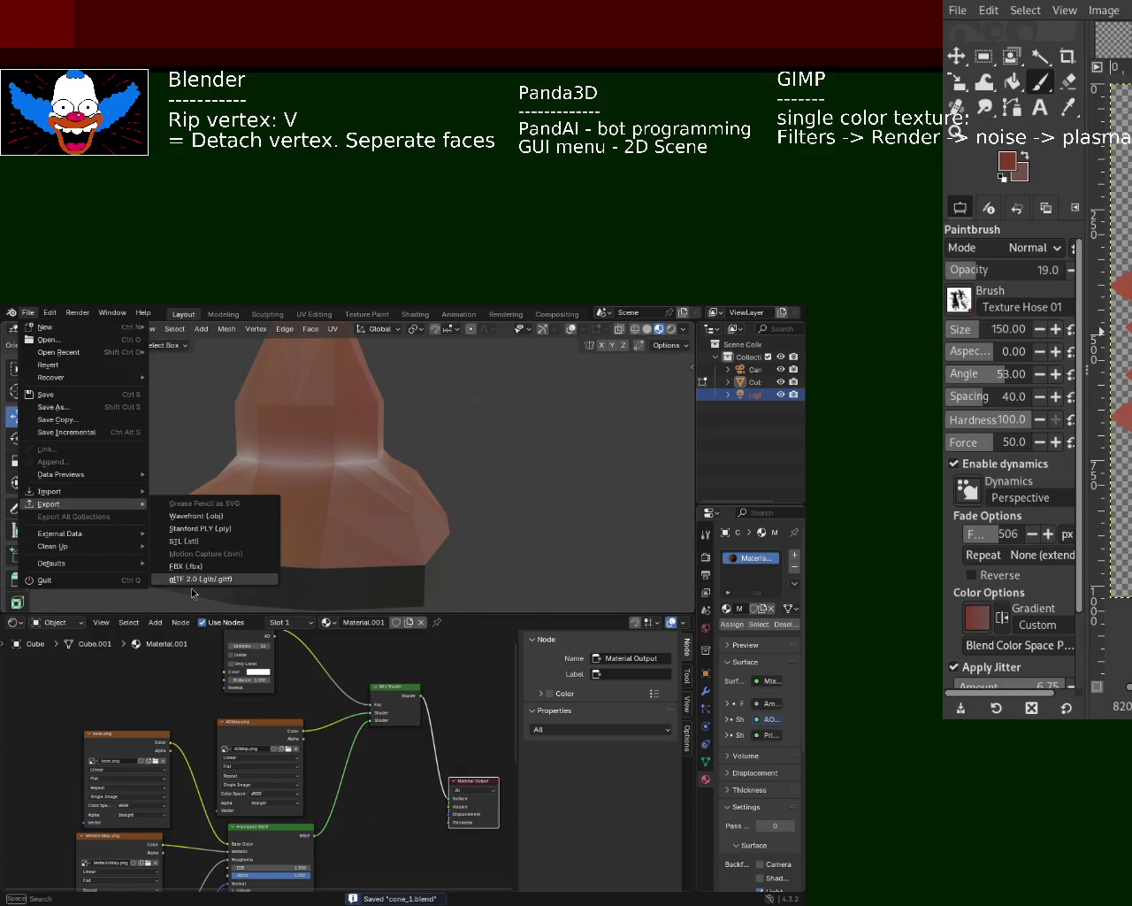
key(Escape)
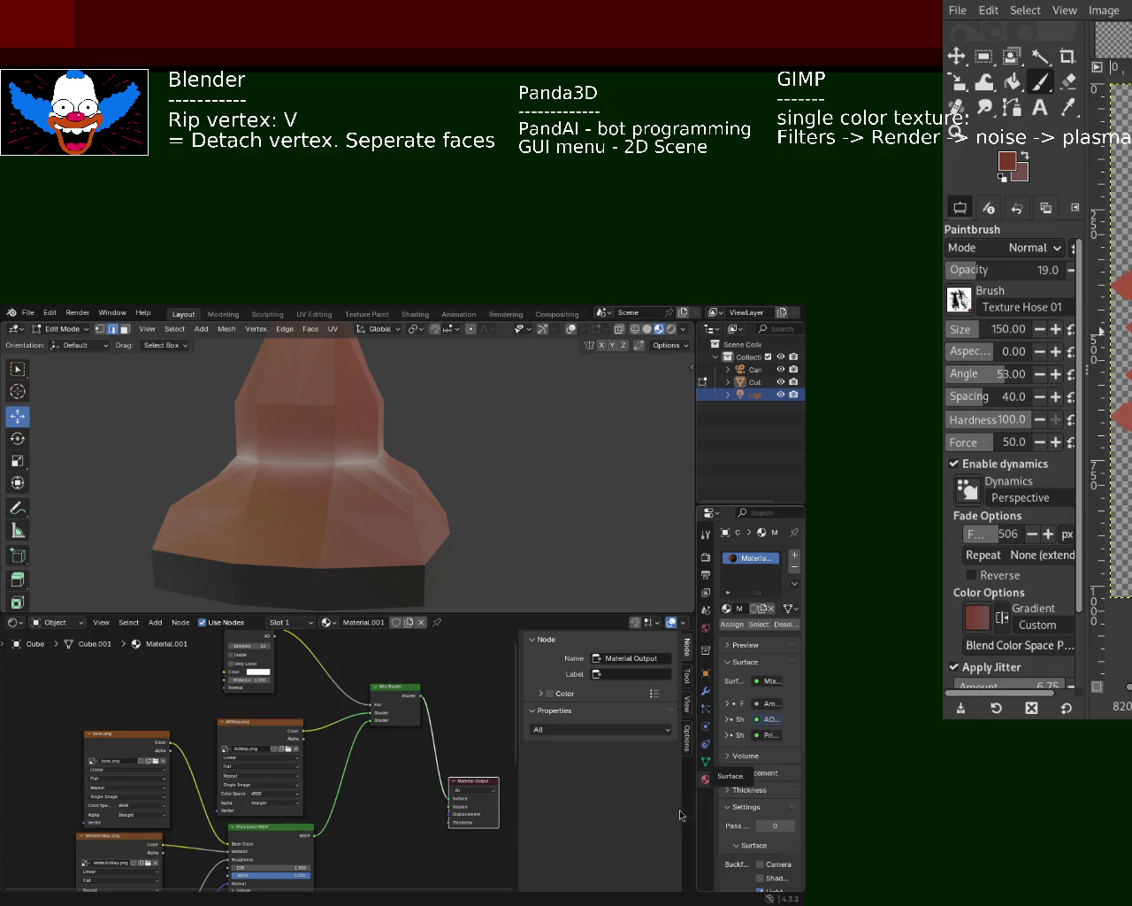
key(Tab)
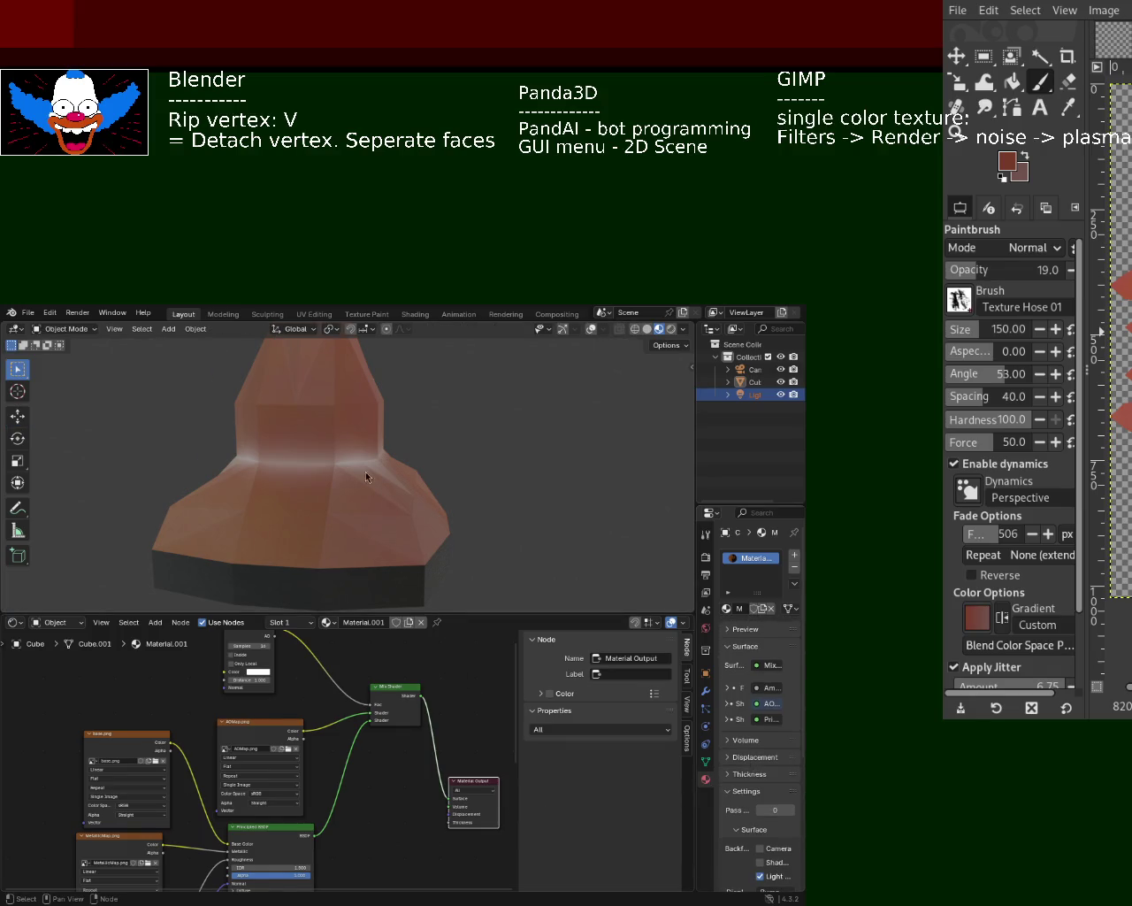
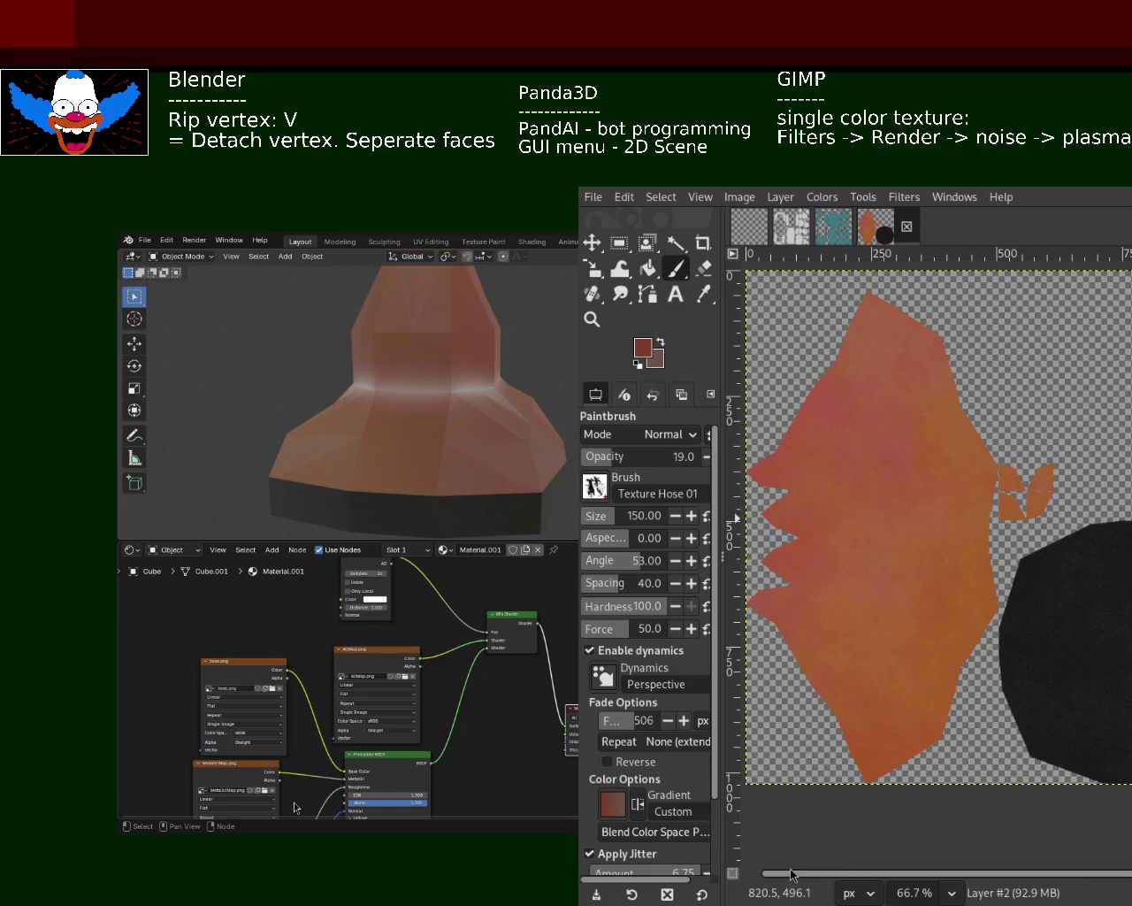
- Maximize the Blender window over GIMP with Super+Up to show the textured mesh and its nodes
key(super+Up)
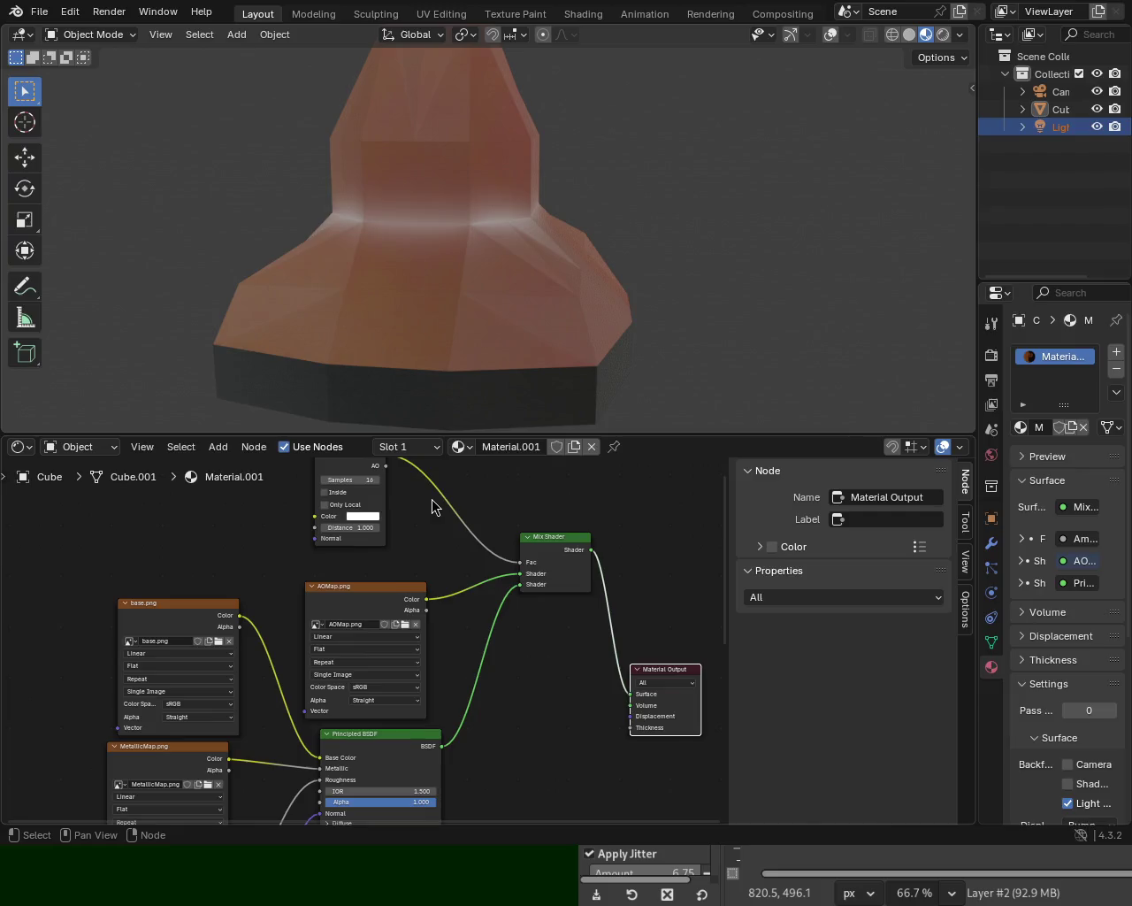
- Return to GIMP and undo back to the other layer of the cone texture
key(alt+Tab)
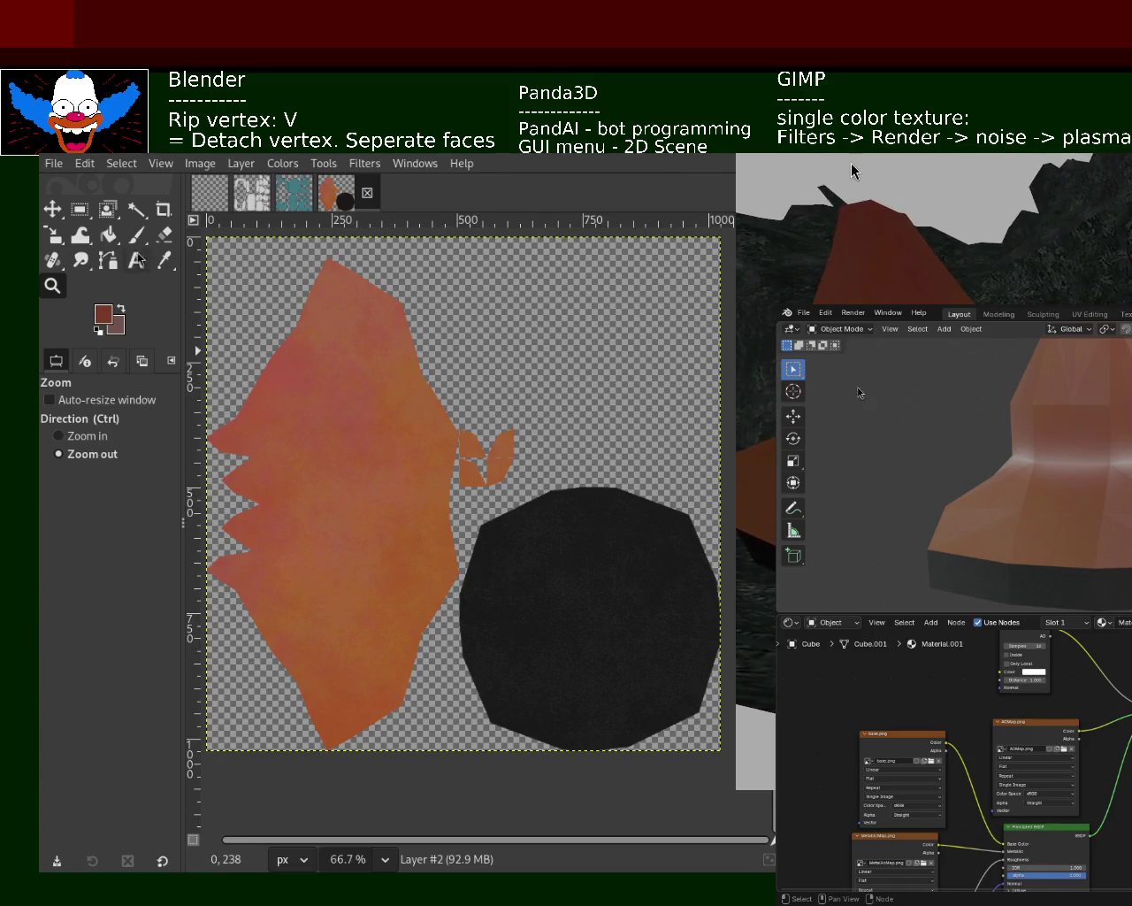
key(ctrl+z)
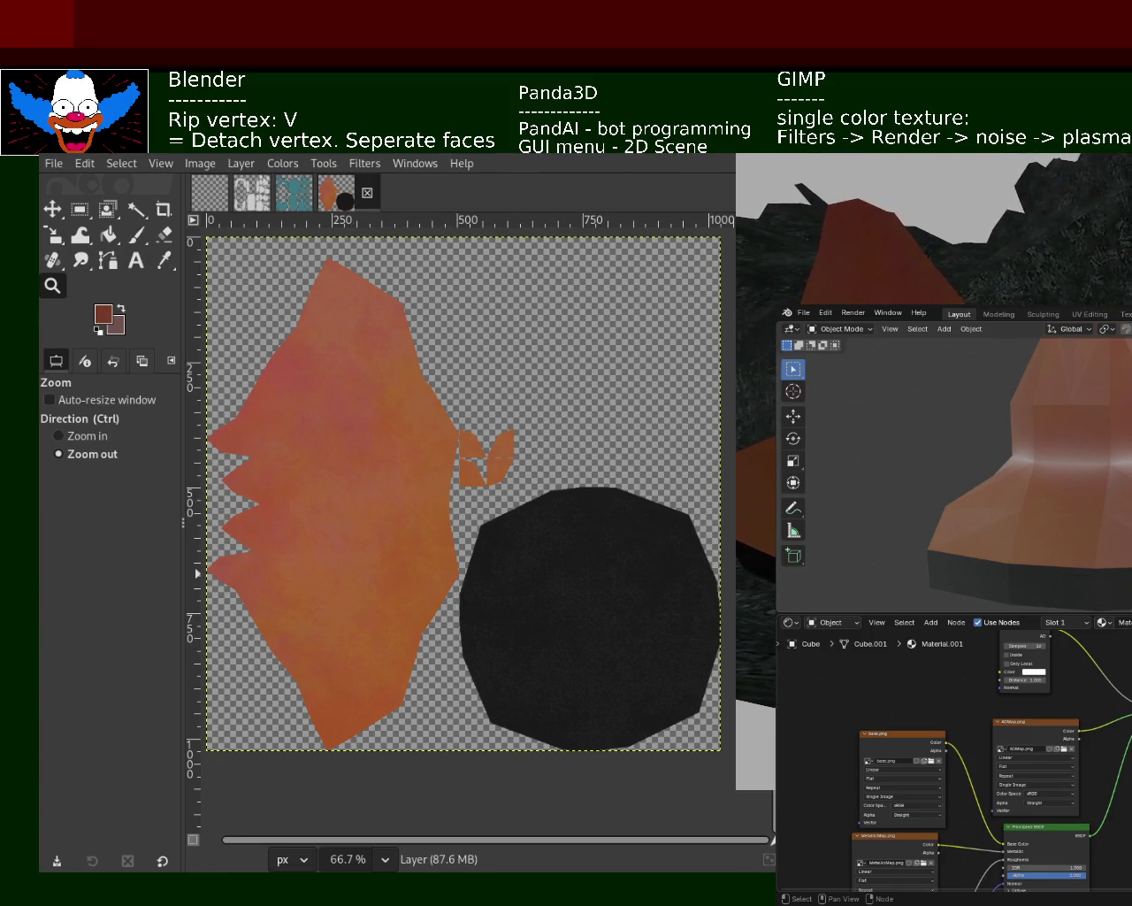
- Return to Layer #2 with the Paintbrush and swapped colours, and enlarge the brush to size 427
key(ctrl+y)
click(136, 237)
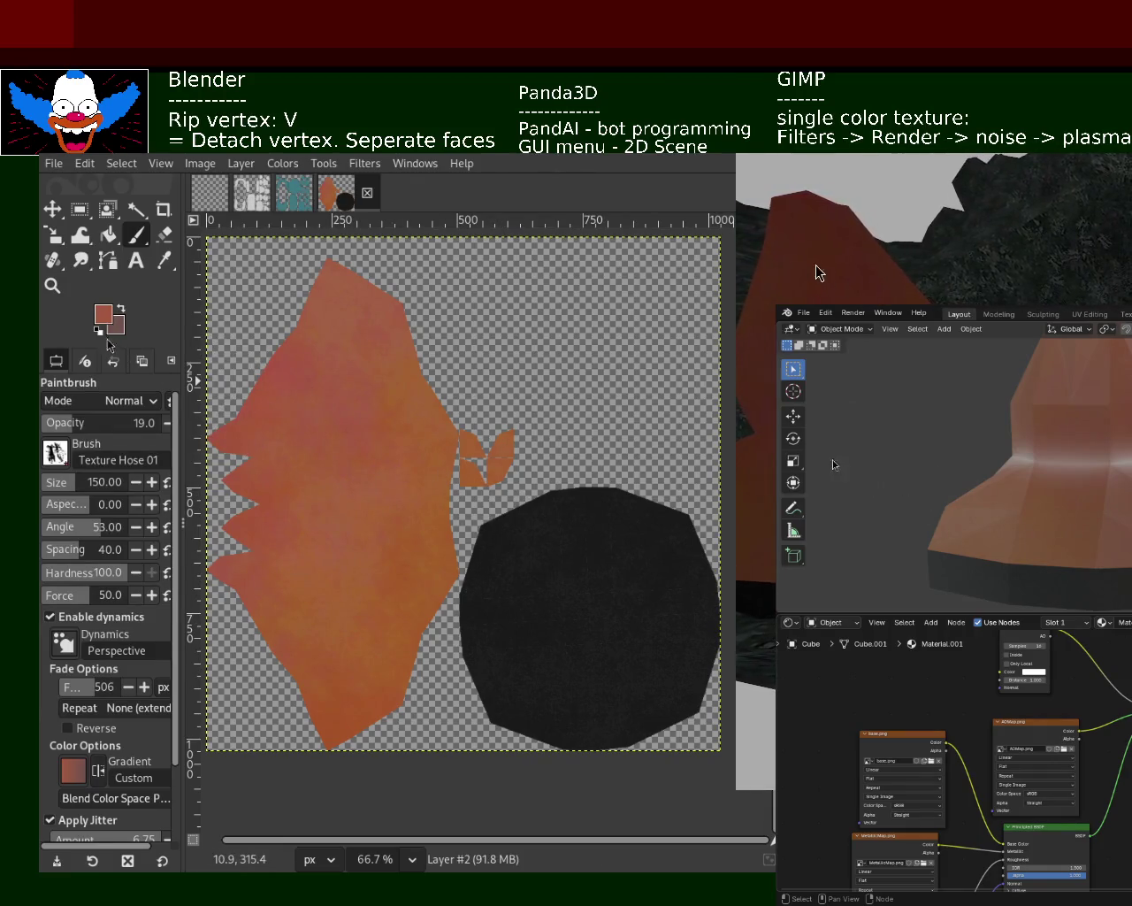
key(x)
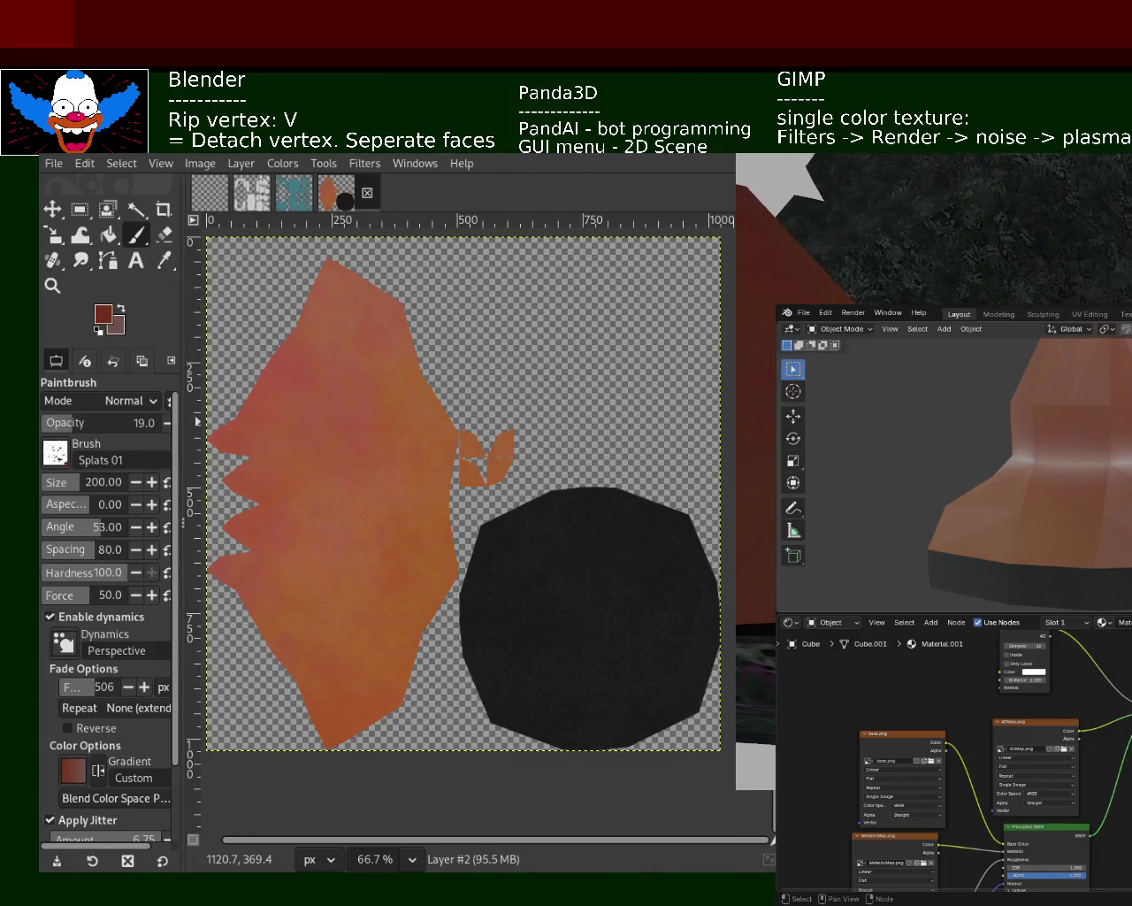
click(277, 657)
key(ctrl+z)
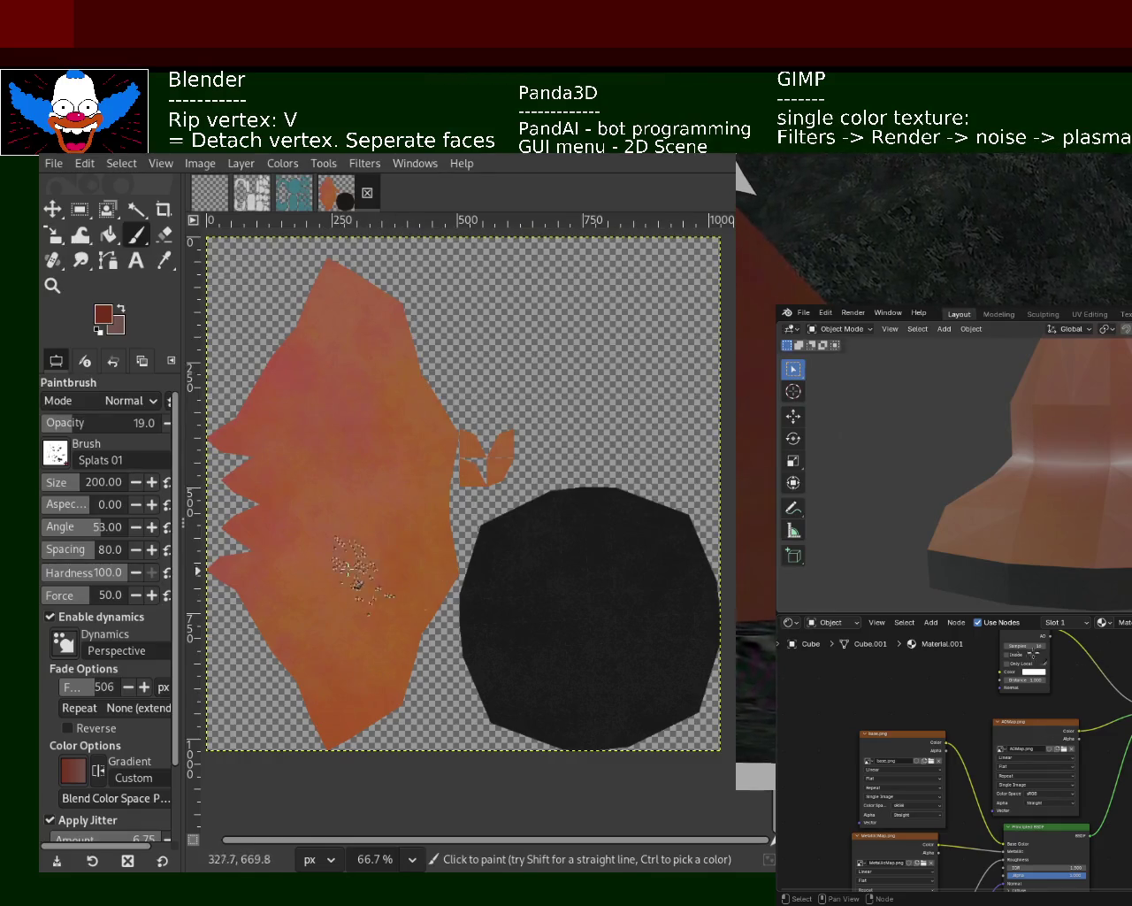
click(81, 483)
drag(81, 482, 106, 482)
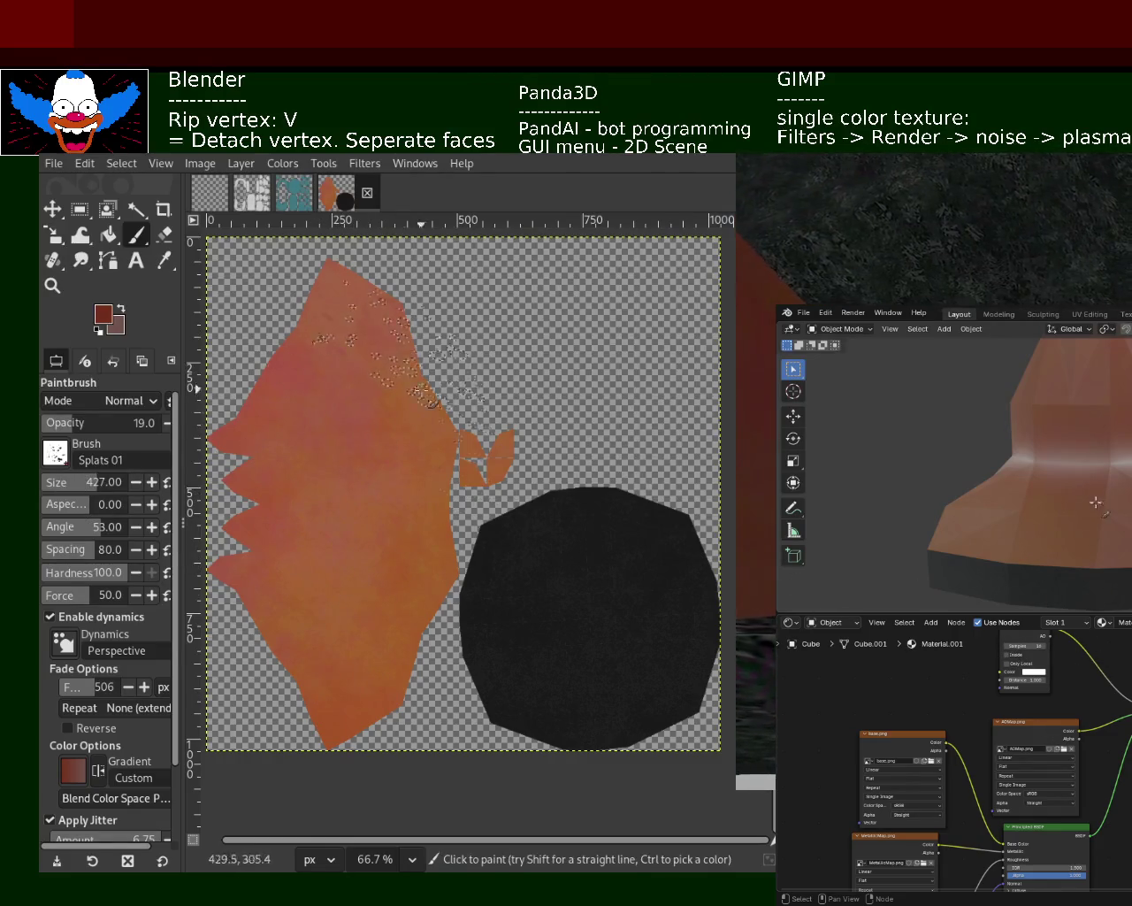
- Paint large splats and lighter-brown texture-hose strokes on the orange shape, undoing the poor ones
drag(389, 584, 343, 704)
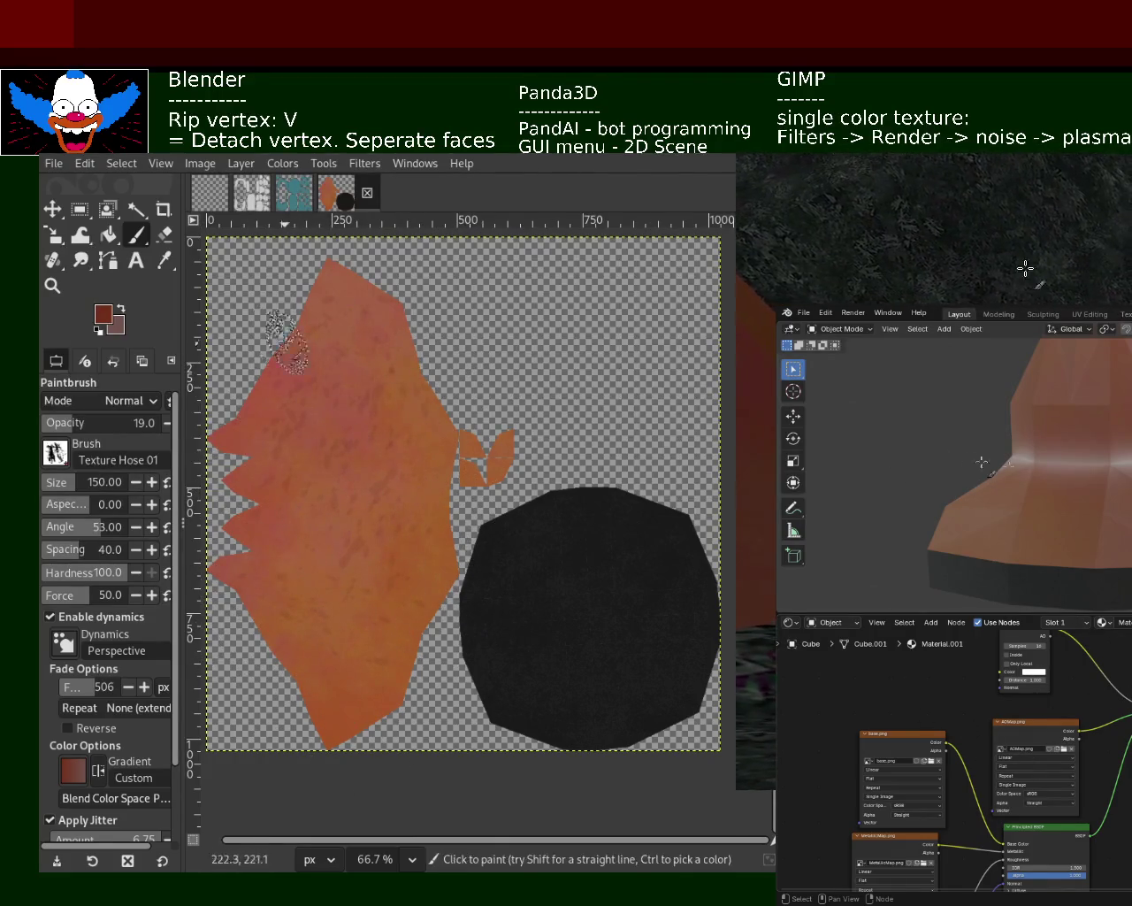
drag(332, 394, 318, 372)
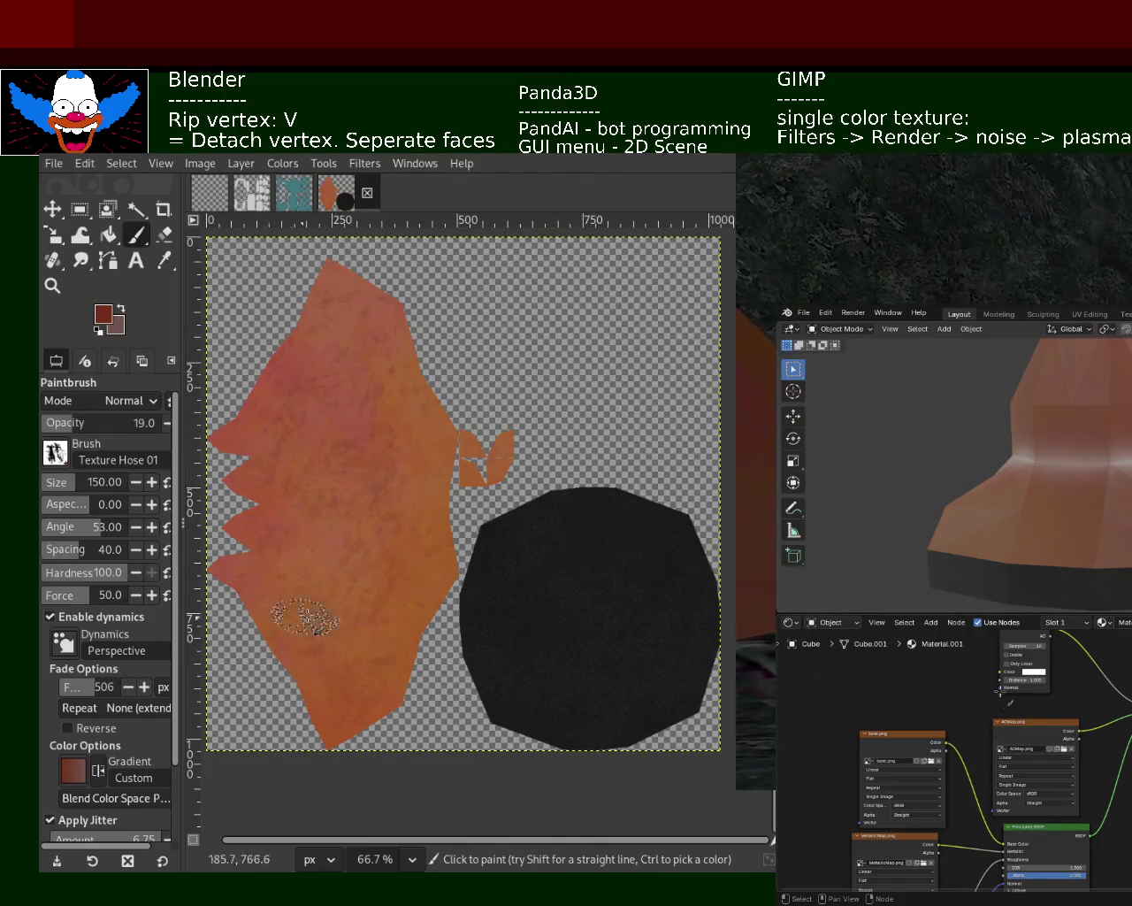
ctrl+click(338, 574)
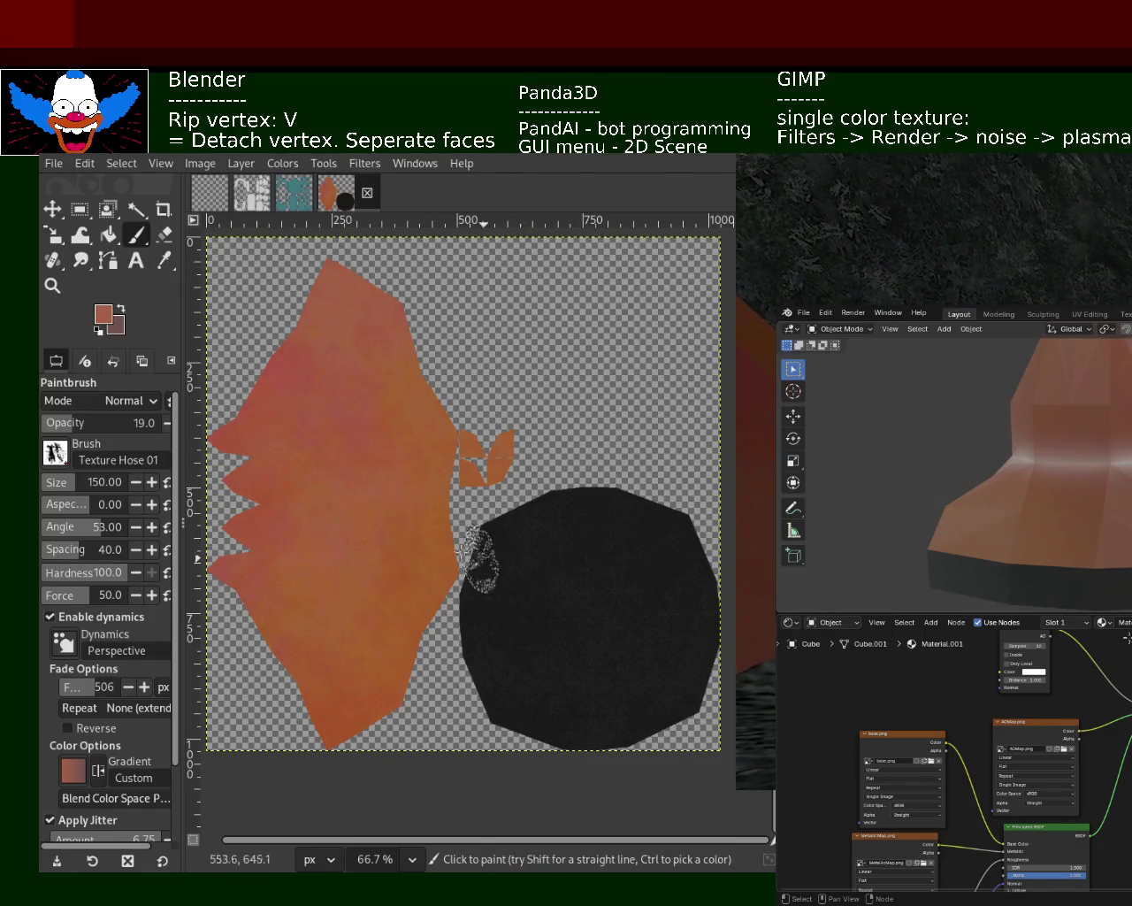
drag(332, 553, 354, 573)
key(ctrl+z)
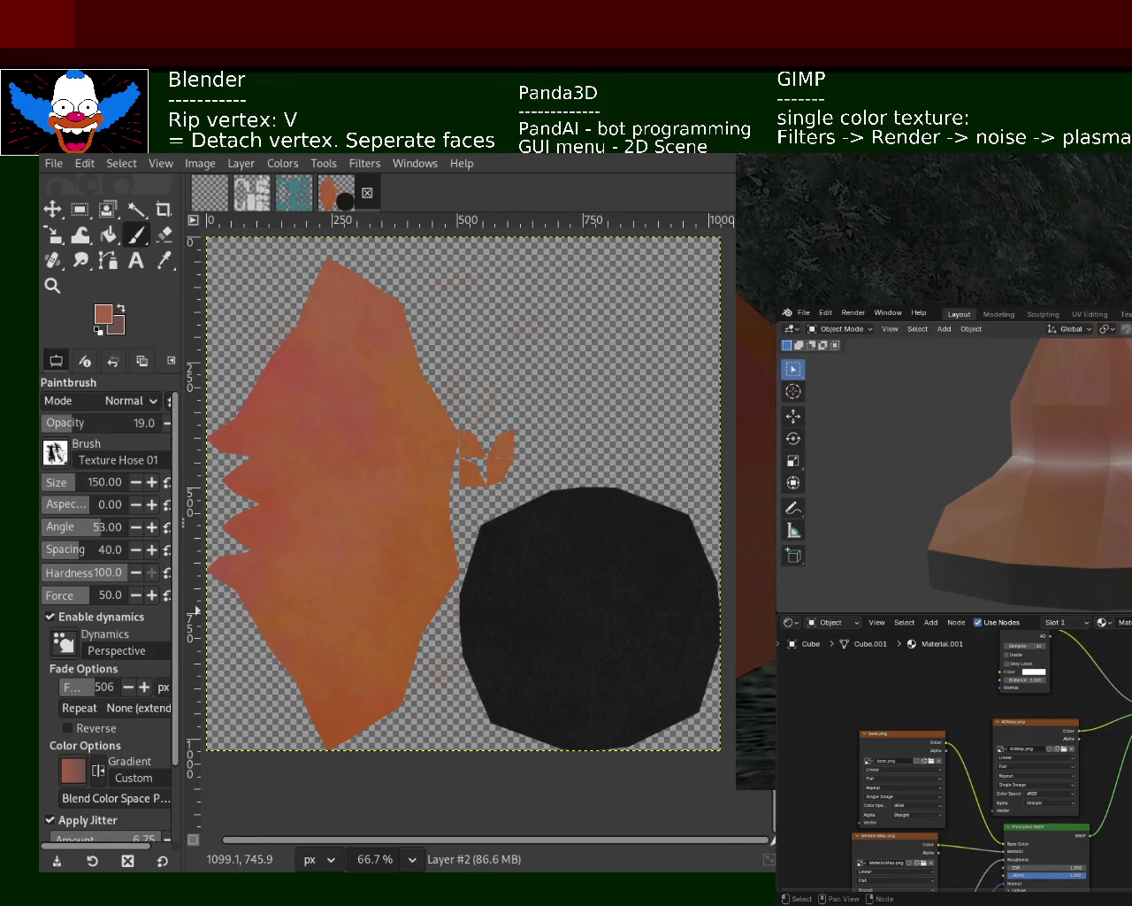
click(392, 398)
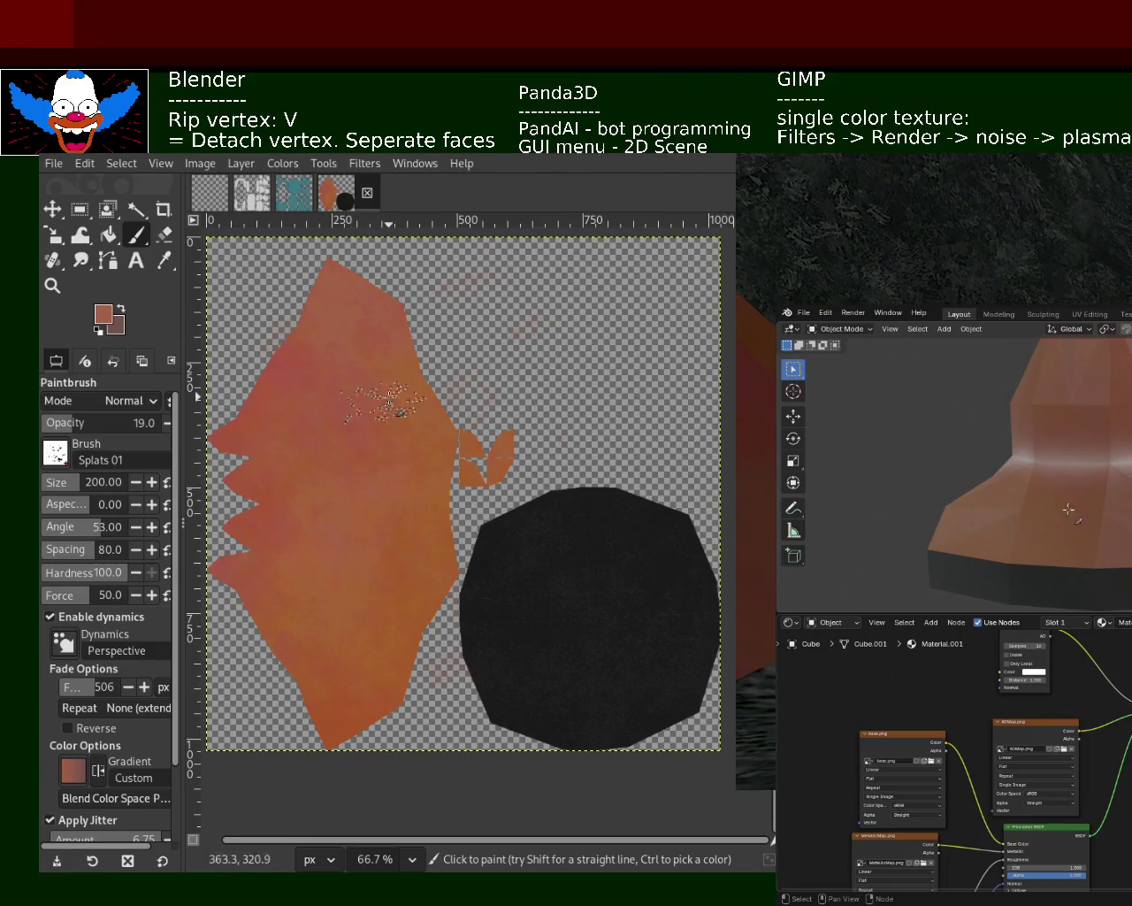
click(392, 476)
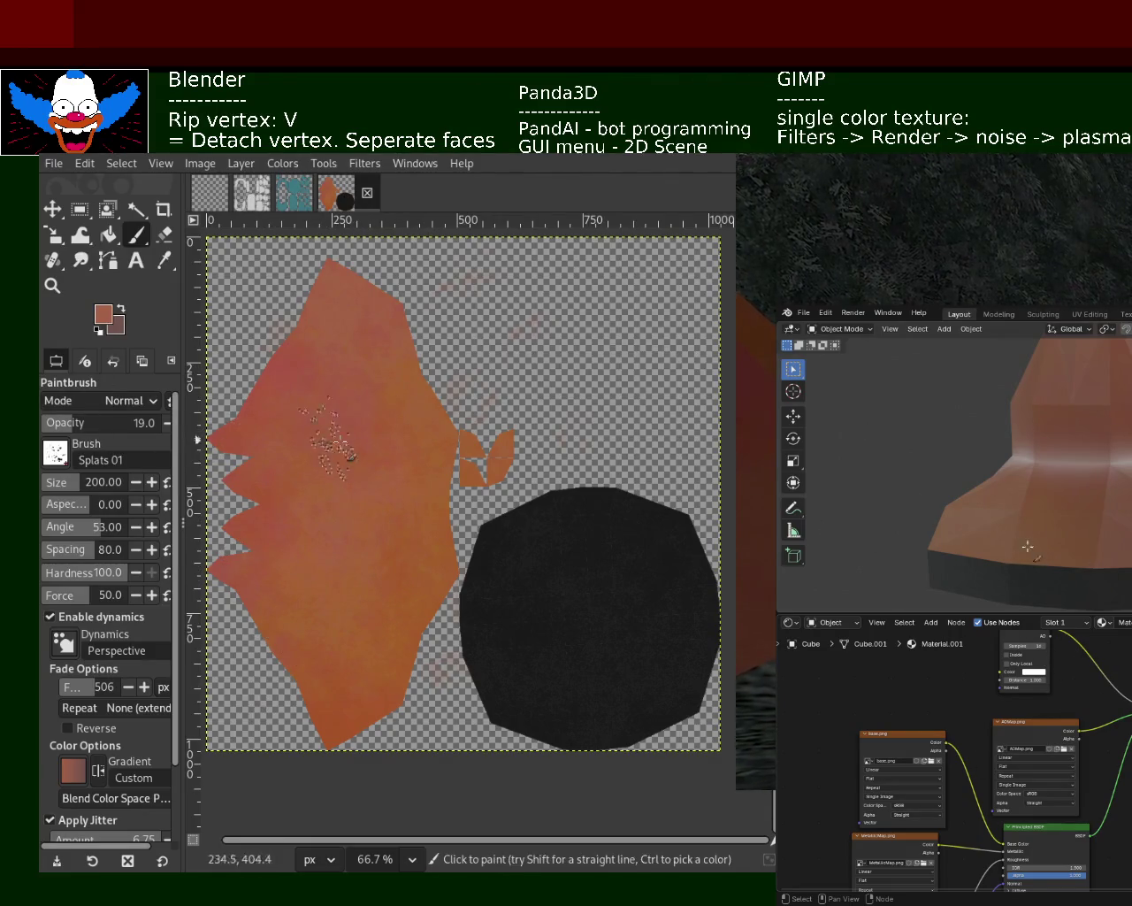
key(ctrl+z)
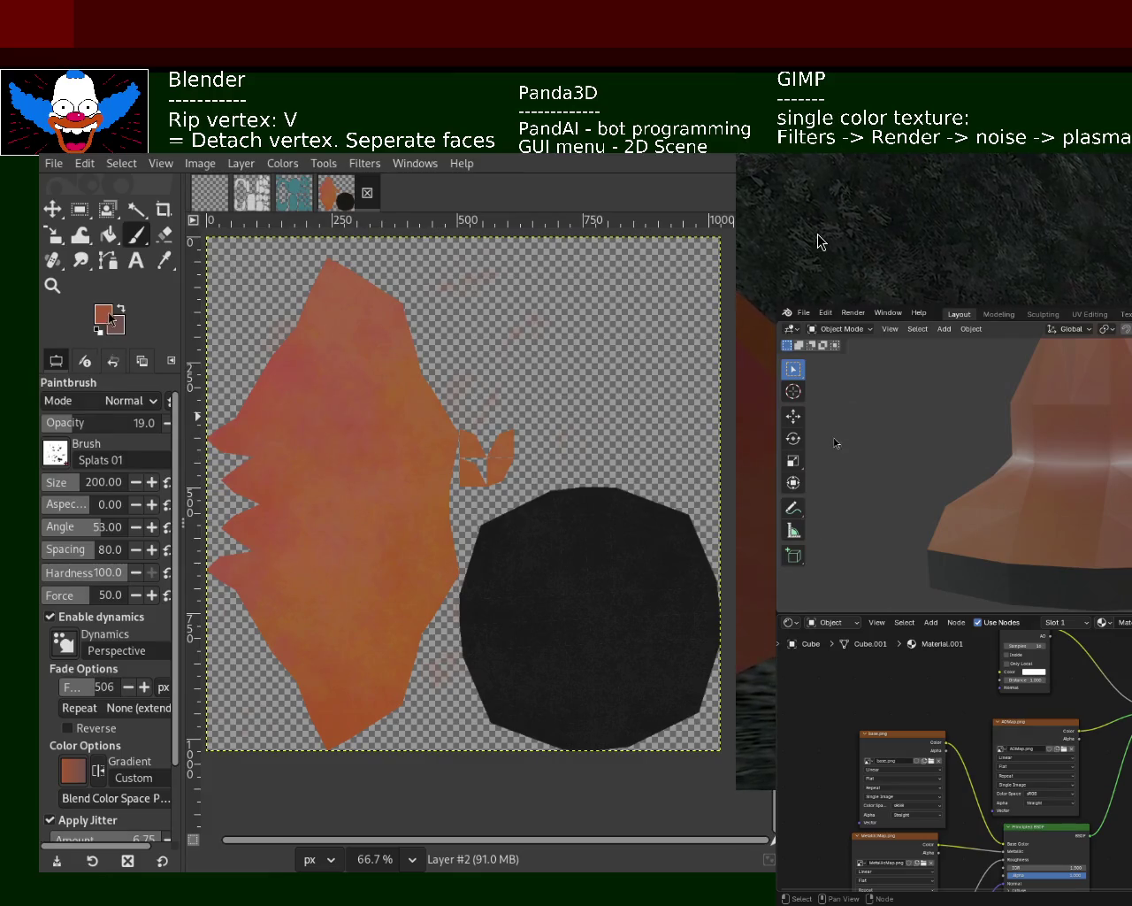
- Dab darker-brown splats across the orange island, then splatter black over the black circle
ctrl+click(432, 567)
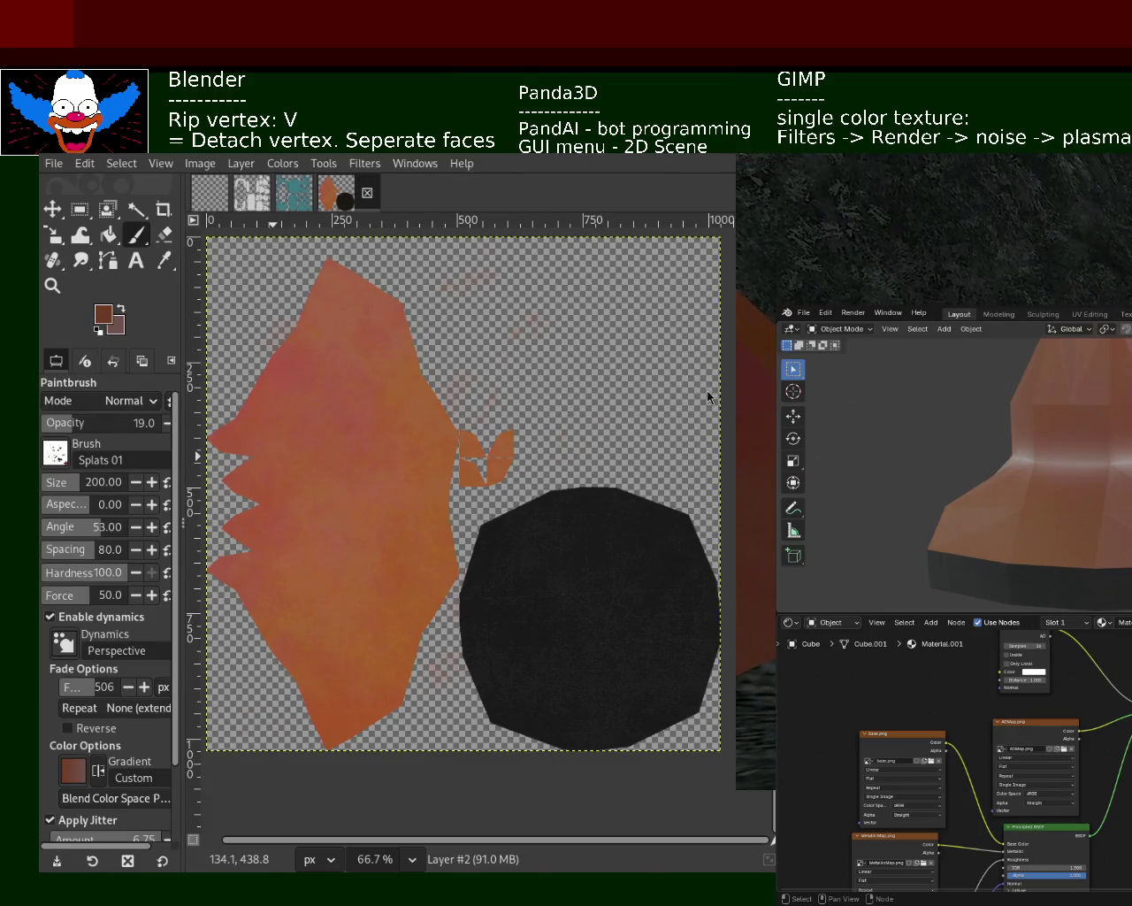
click(298, 611)
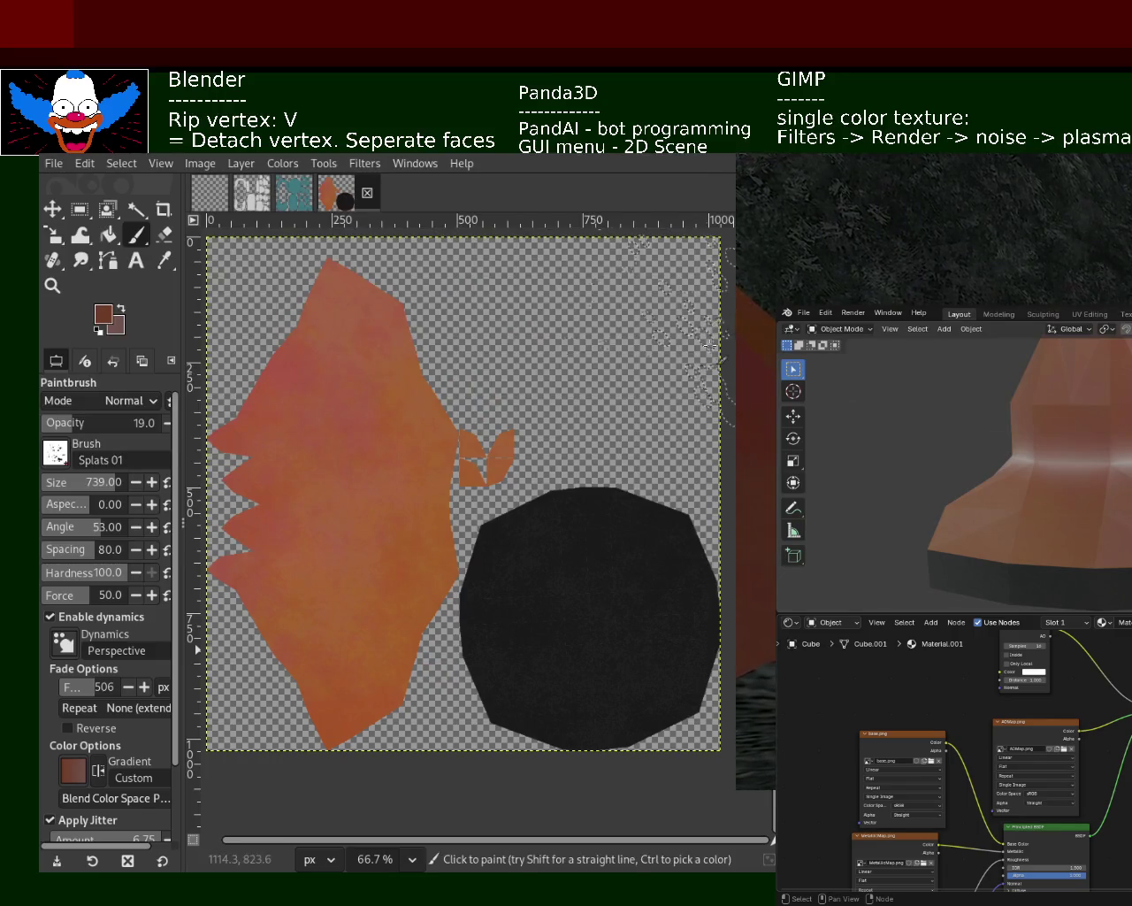
drag(650, 489, 423, 600)
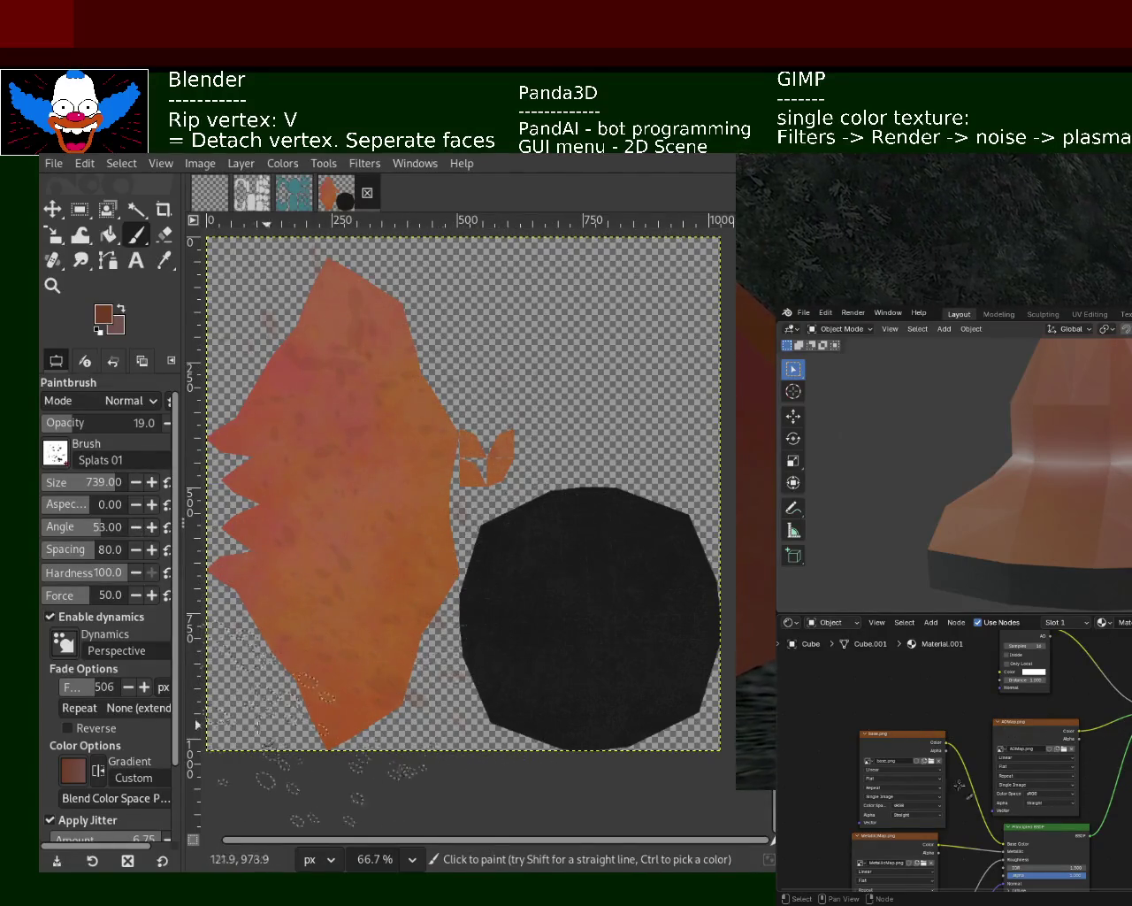
ctrl+click(566, 598)
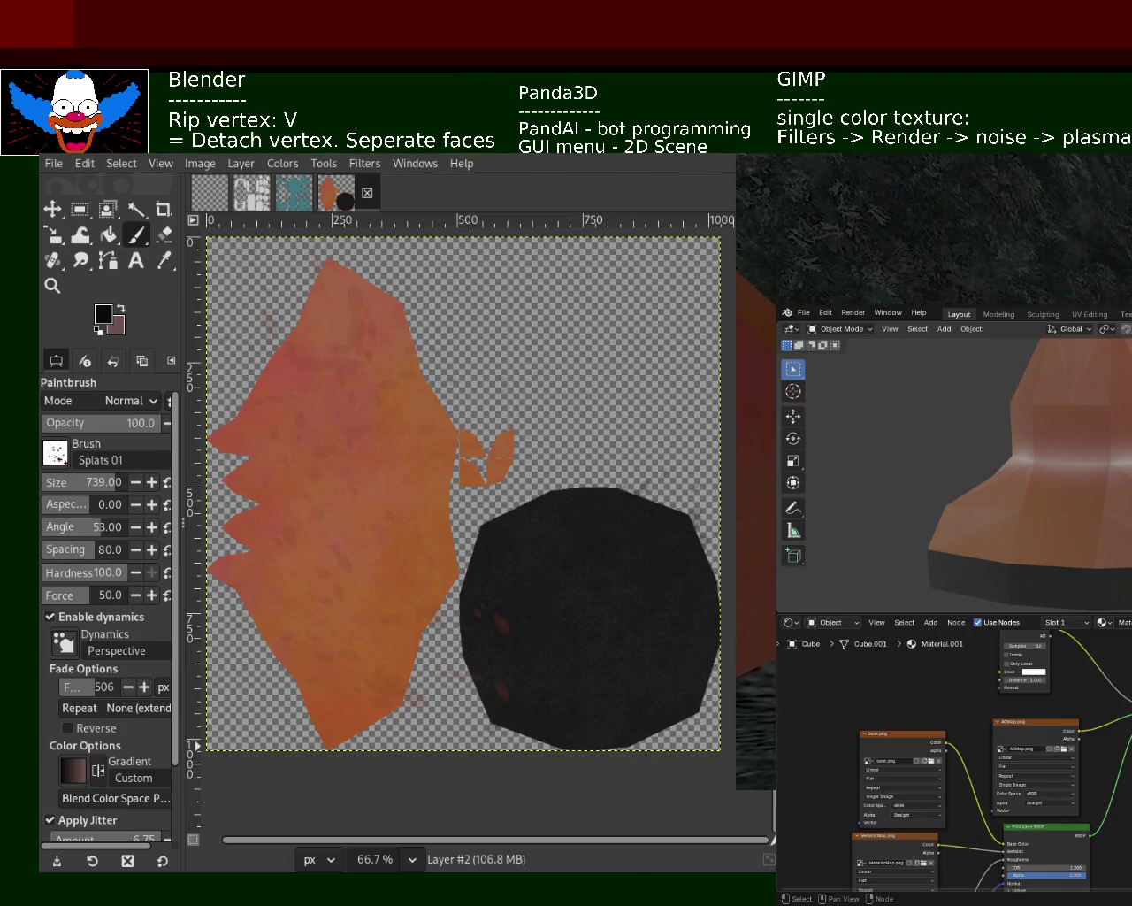
mouse_move(543, 682)
mouse_down()
mouse_move(522, 681)
mouse_move(544, 672)
mouse_move(465, 690)
mouse_move(500, 699)
mouse_up()
- Undo the black splatter and all earlier strokes until only the grey UV wireframe remains
key(ctrl+z)
key(ctrl+z)
key(ctrl+z)
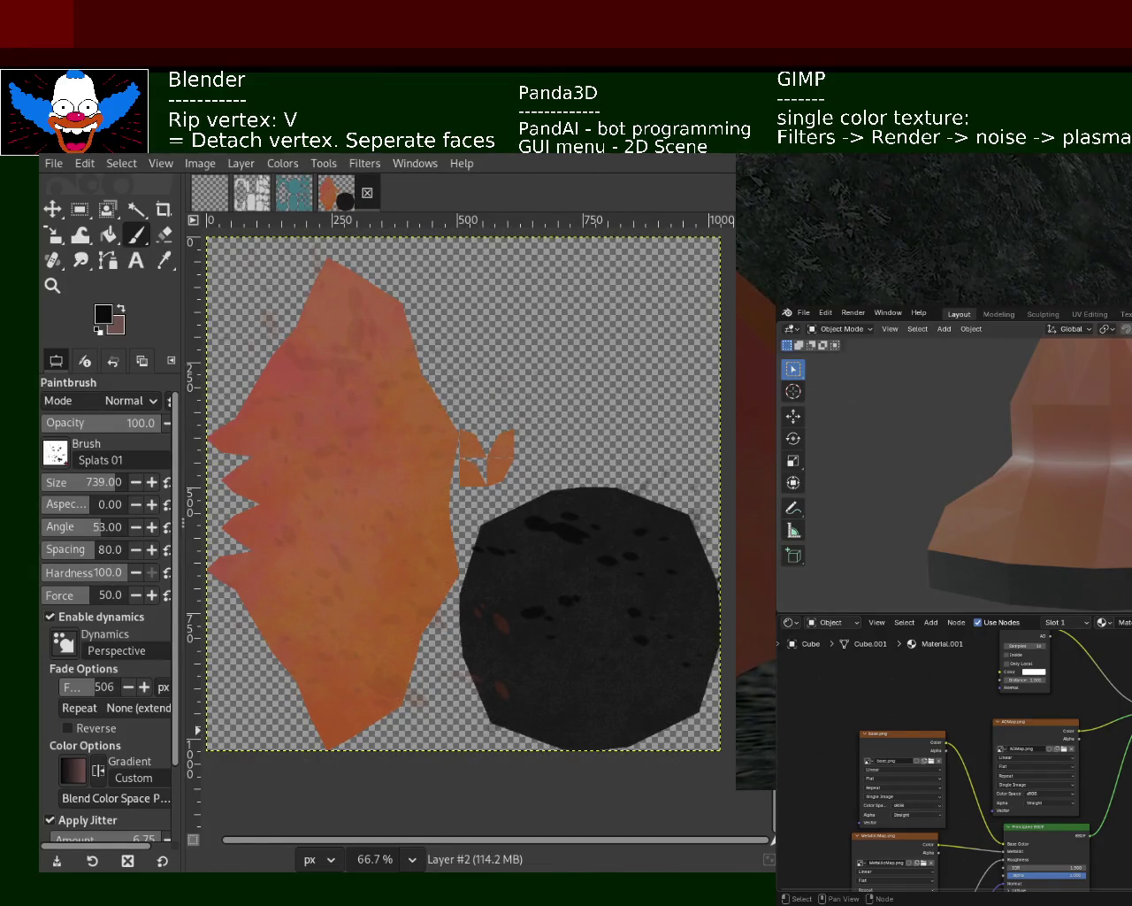
drag(709, 703, 558, 630)
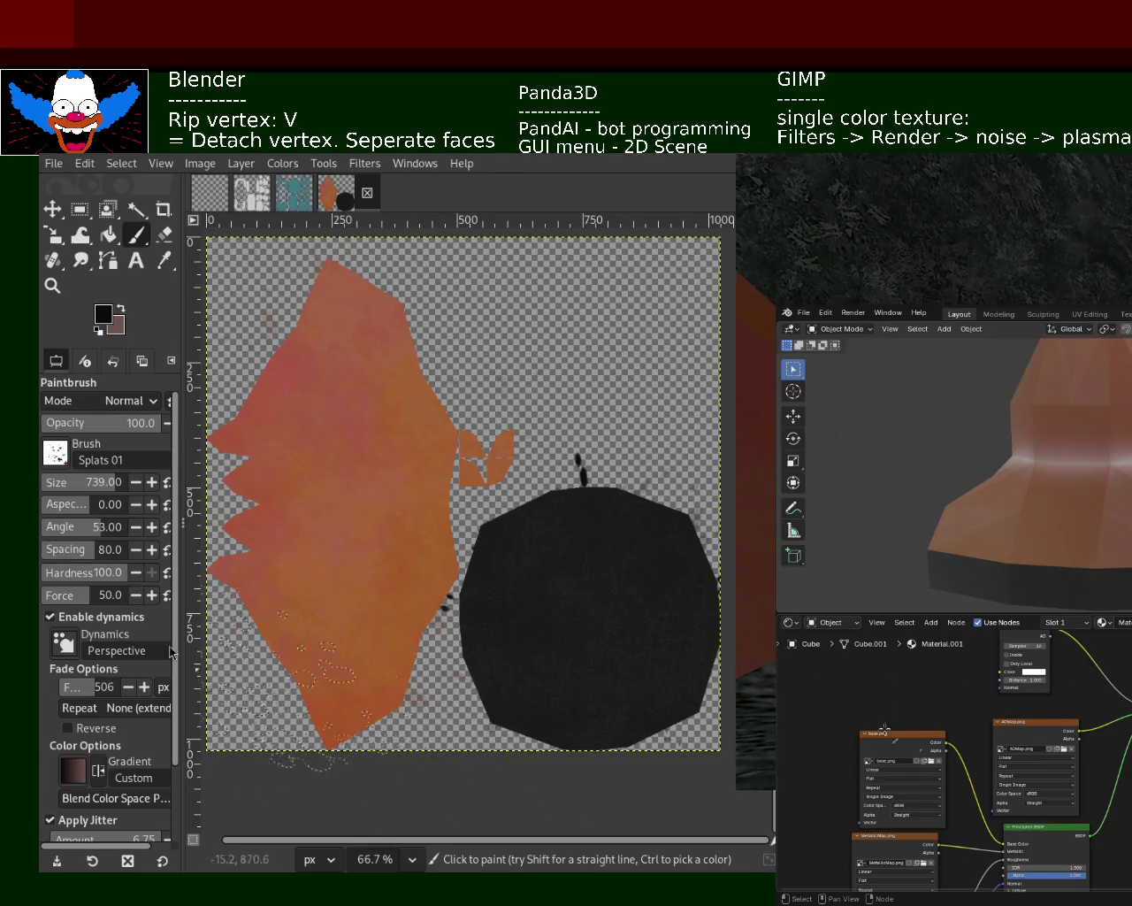
key(ctrl+z)
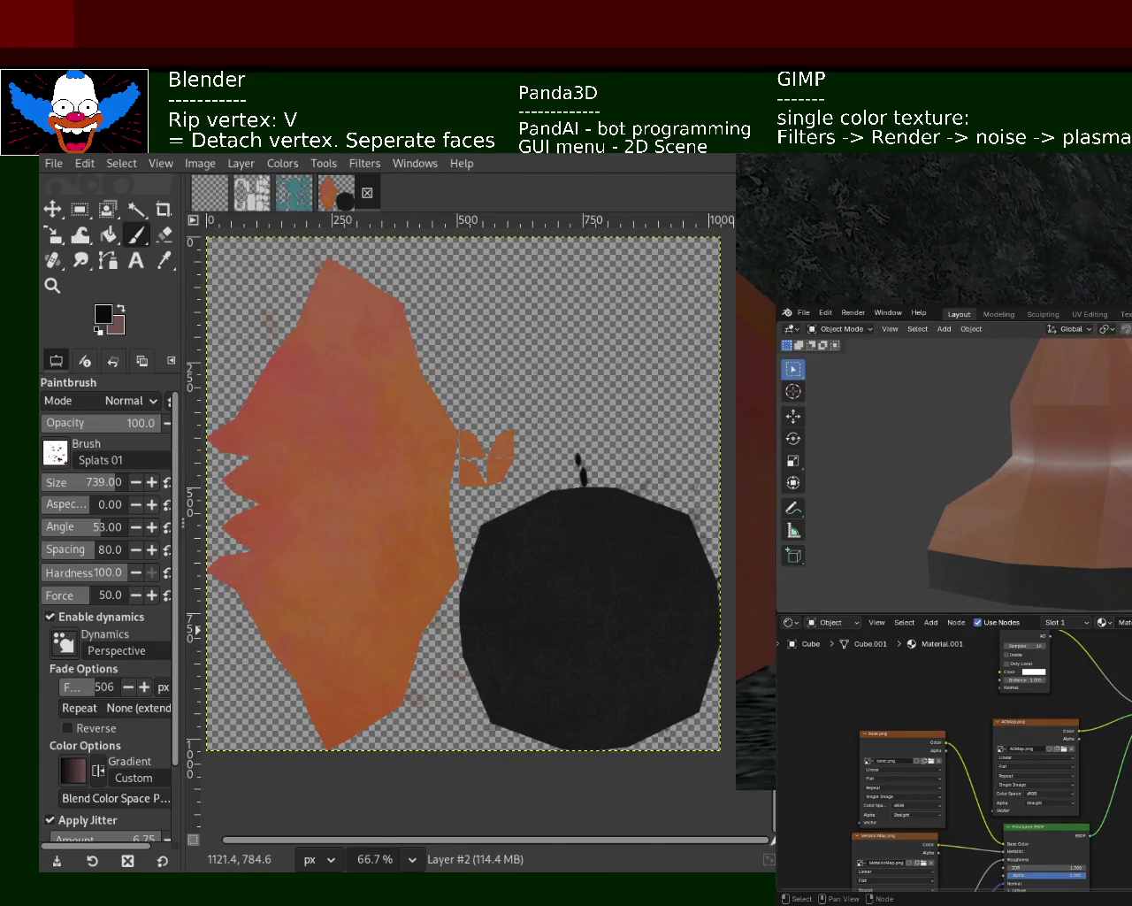
key(ctrl+z)
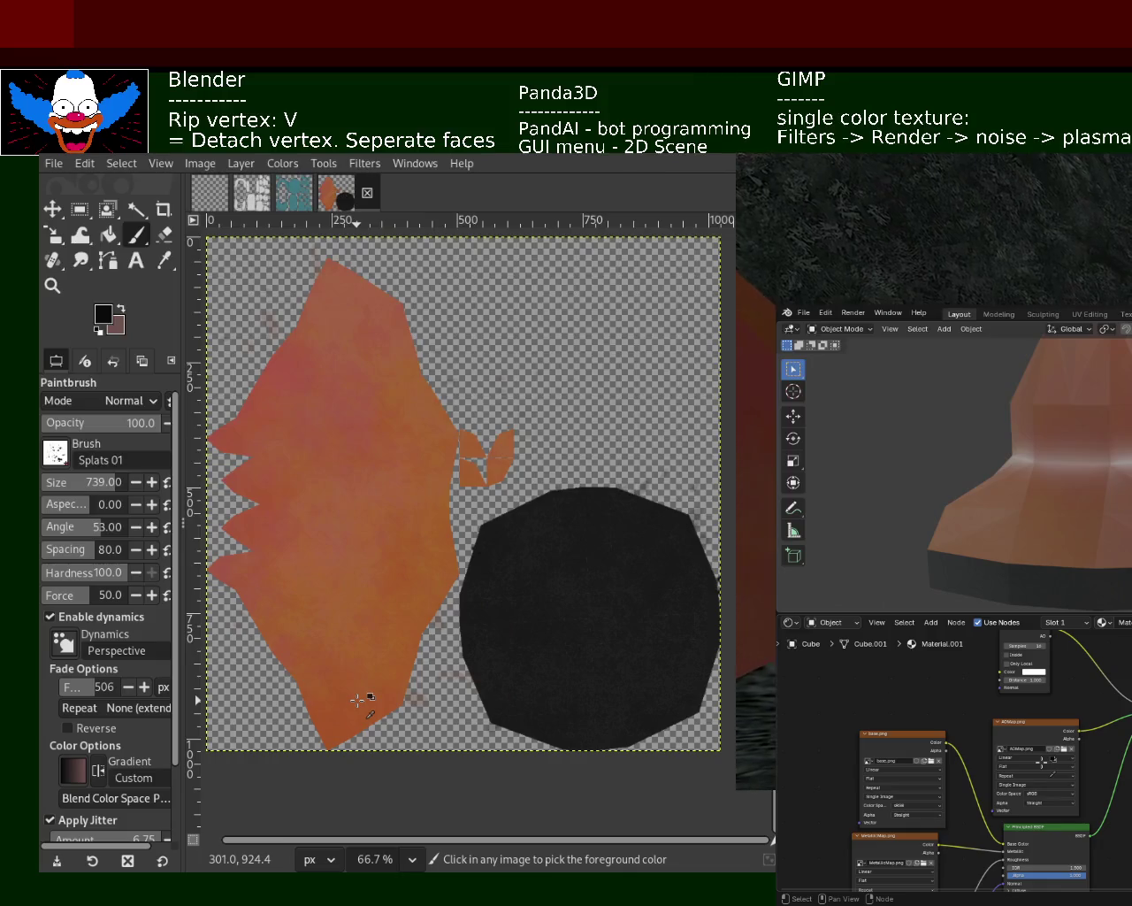
key(ctrl+z)
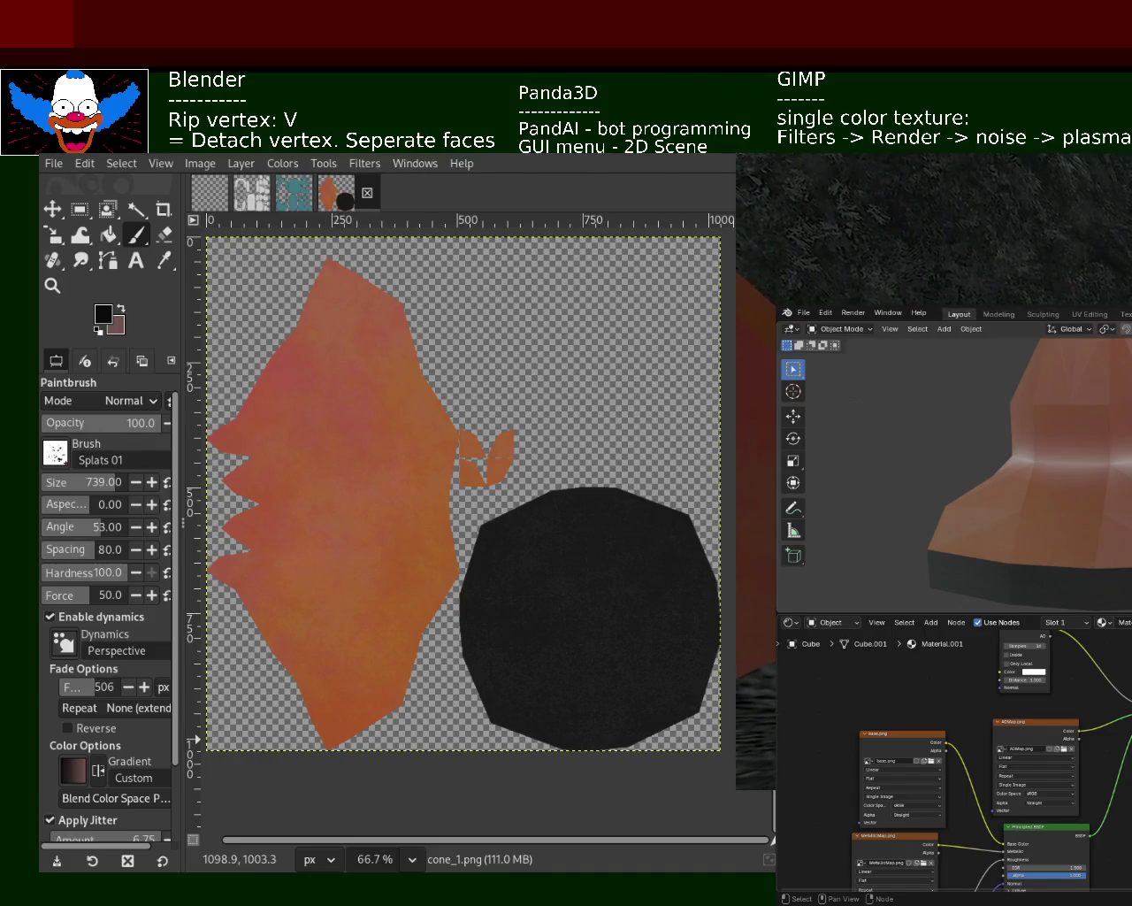
key(ctrl+z)
key(ctrl+z)
key(ctrl+z)
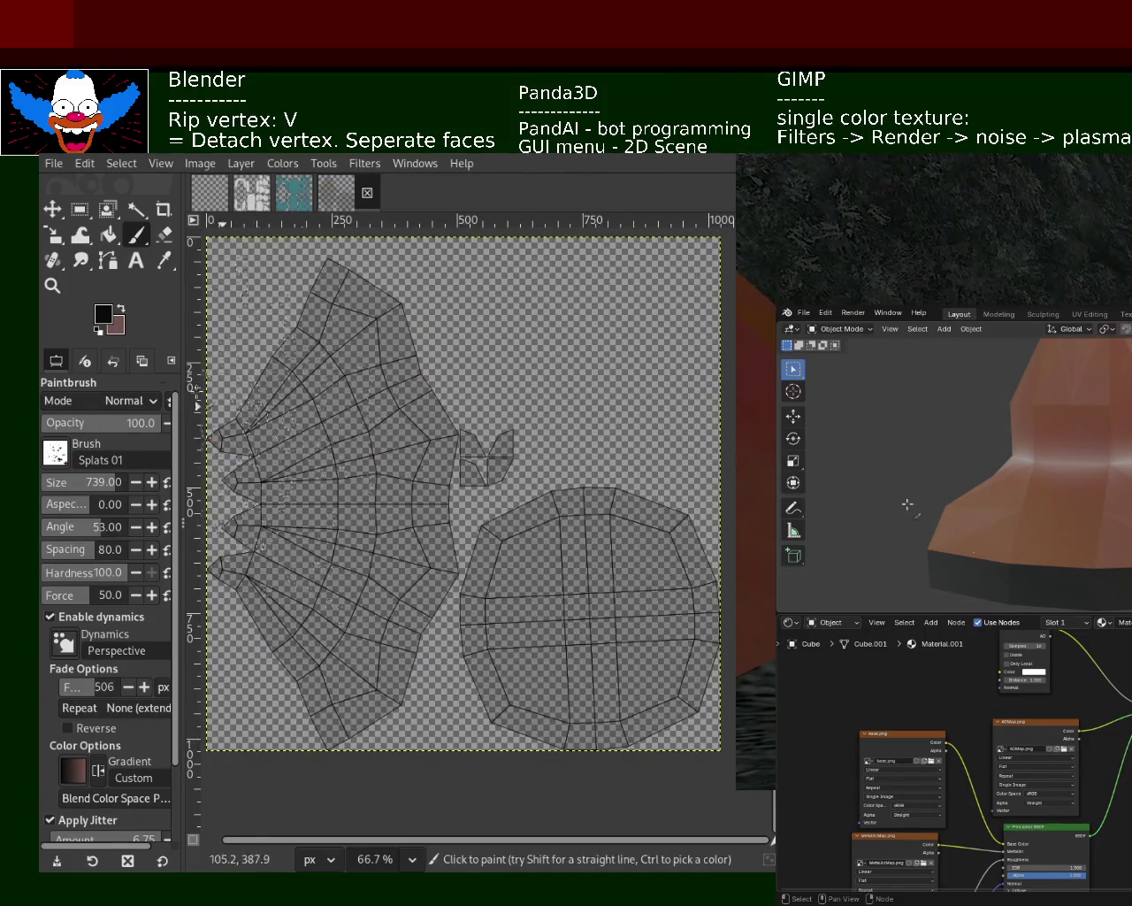
- Fuzzy-select the fan-shaped, small and round UV islands together
key(u)
click(494, 442)
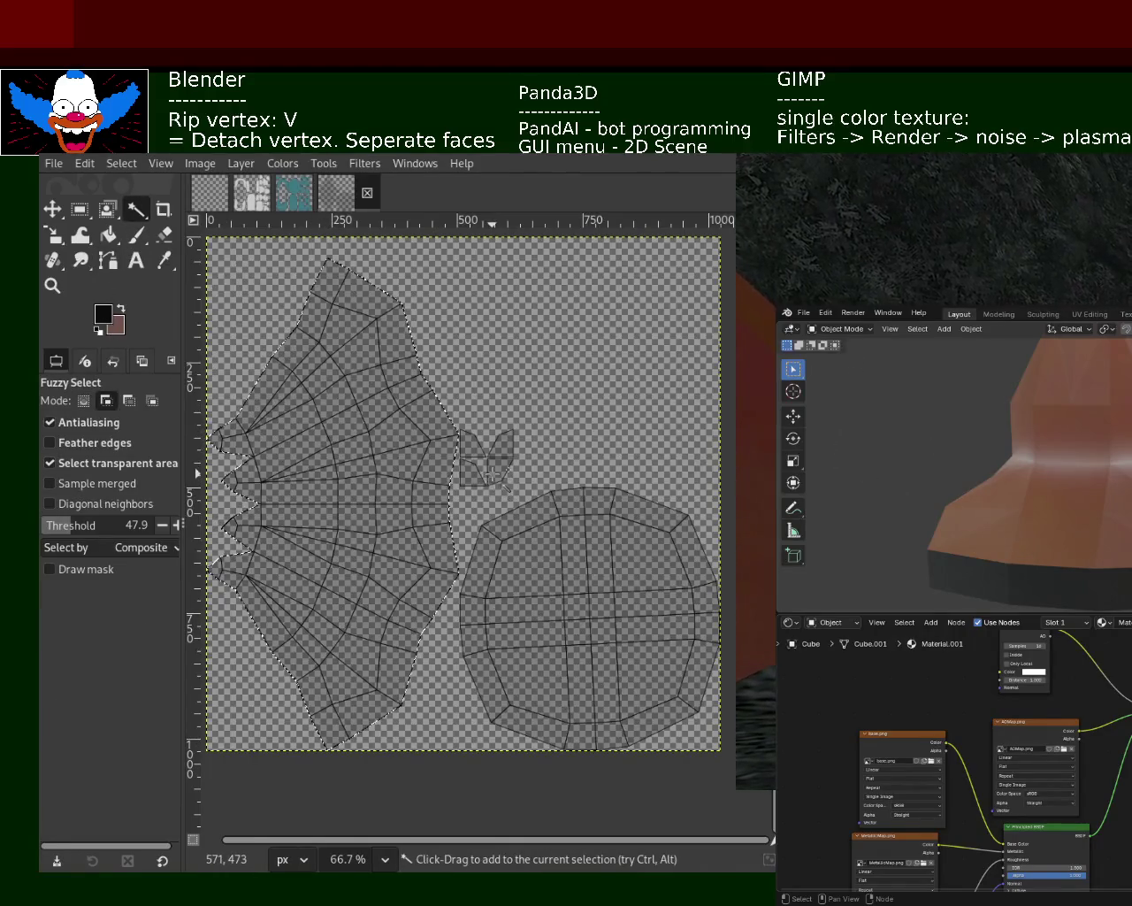
shift+click(469, 473)
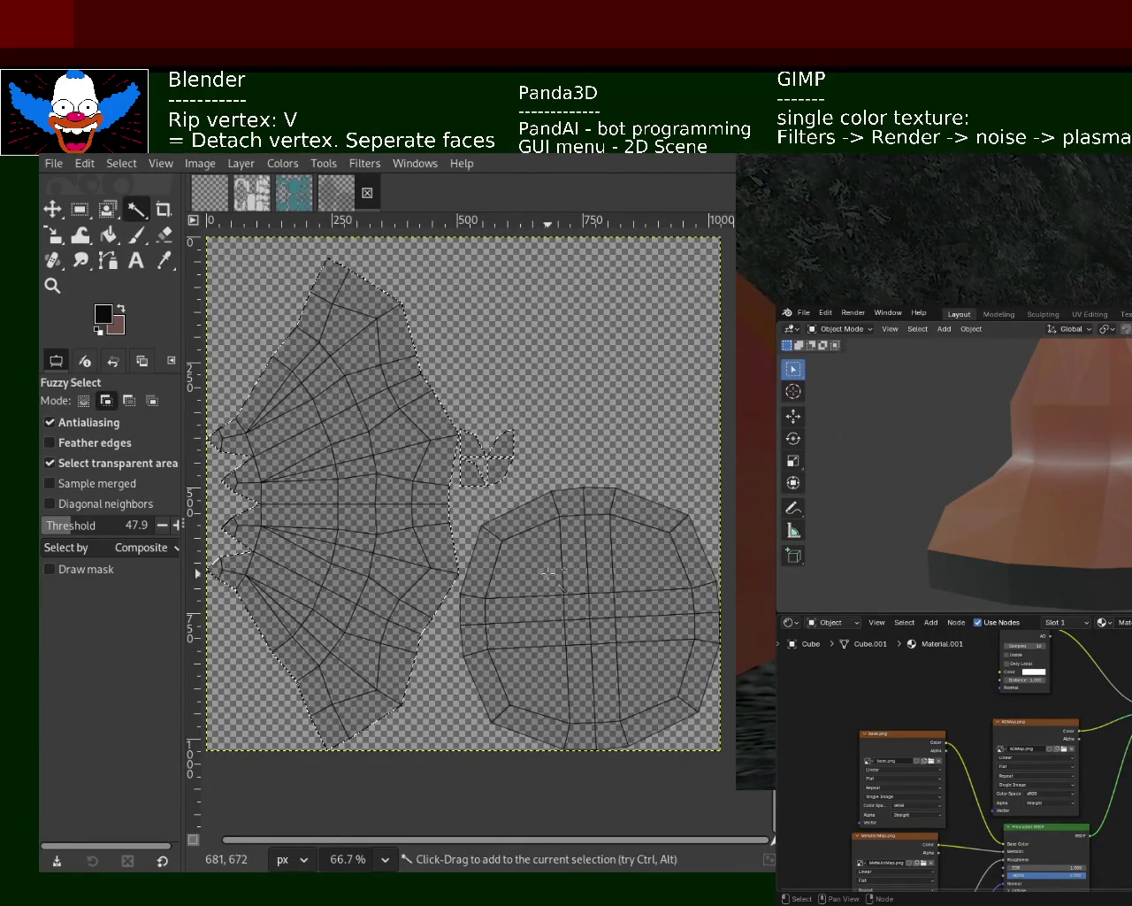
shift+click(558, 583)
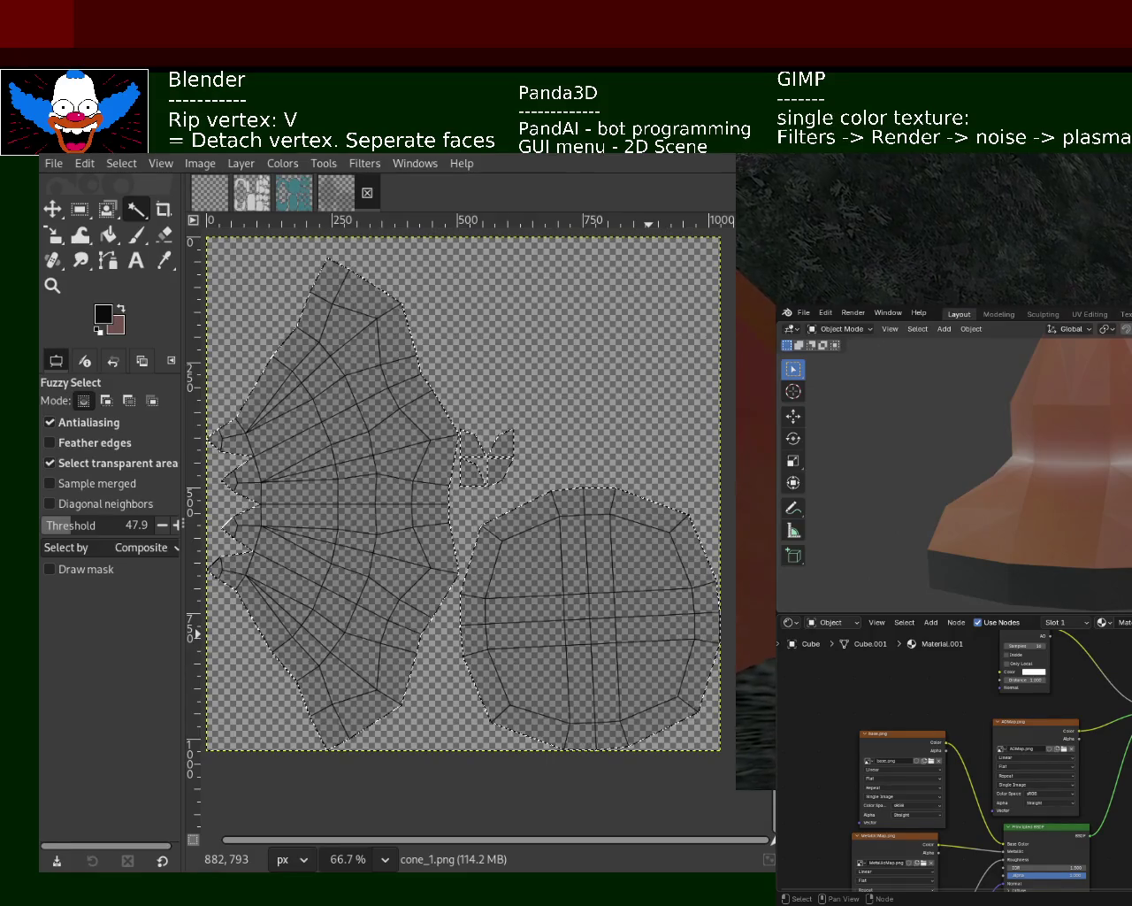
- Add a new transparent layer with a layer mask, then clear the selection
key(shift+ctrl+n)
key(Return)
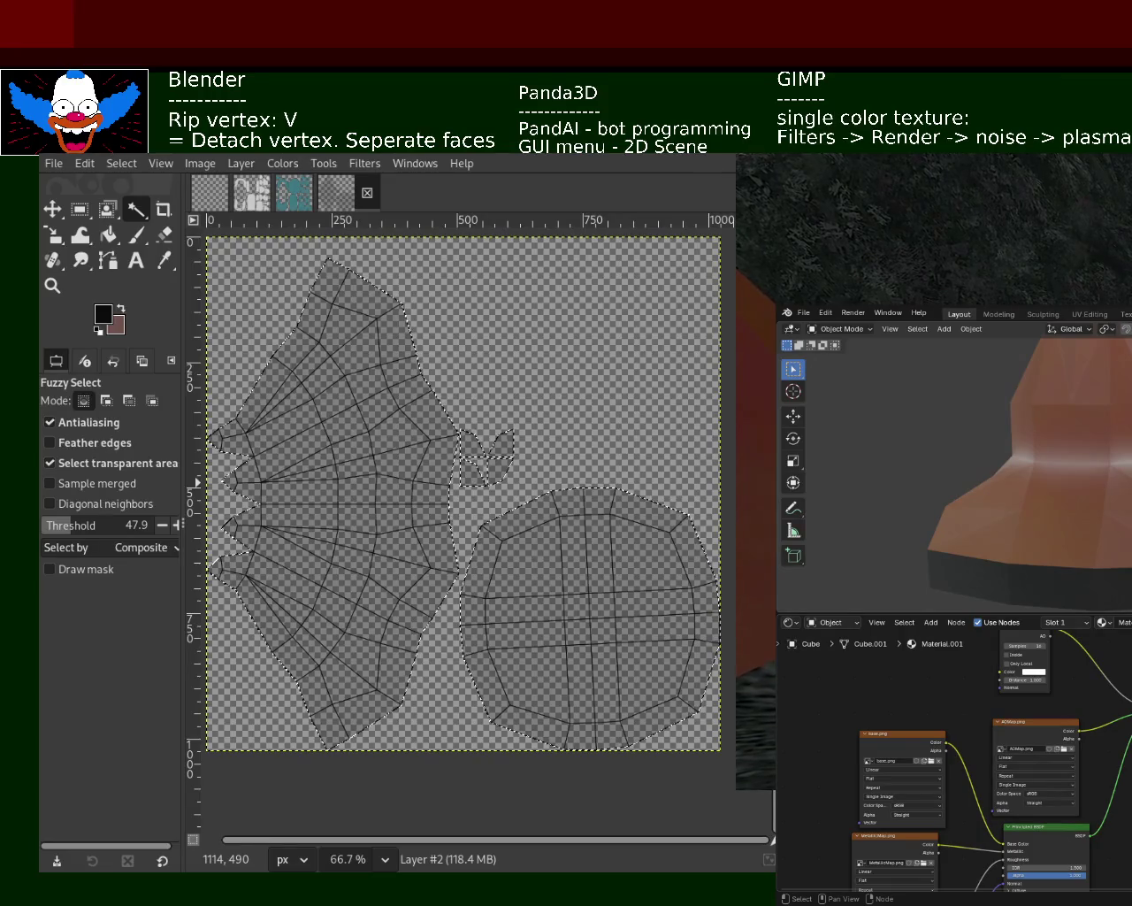
key(Return)
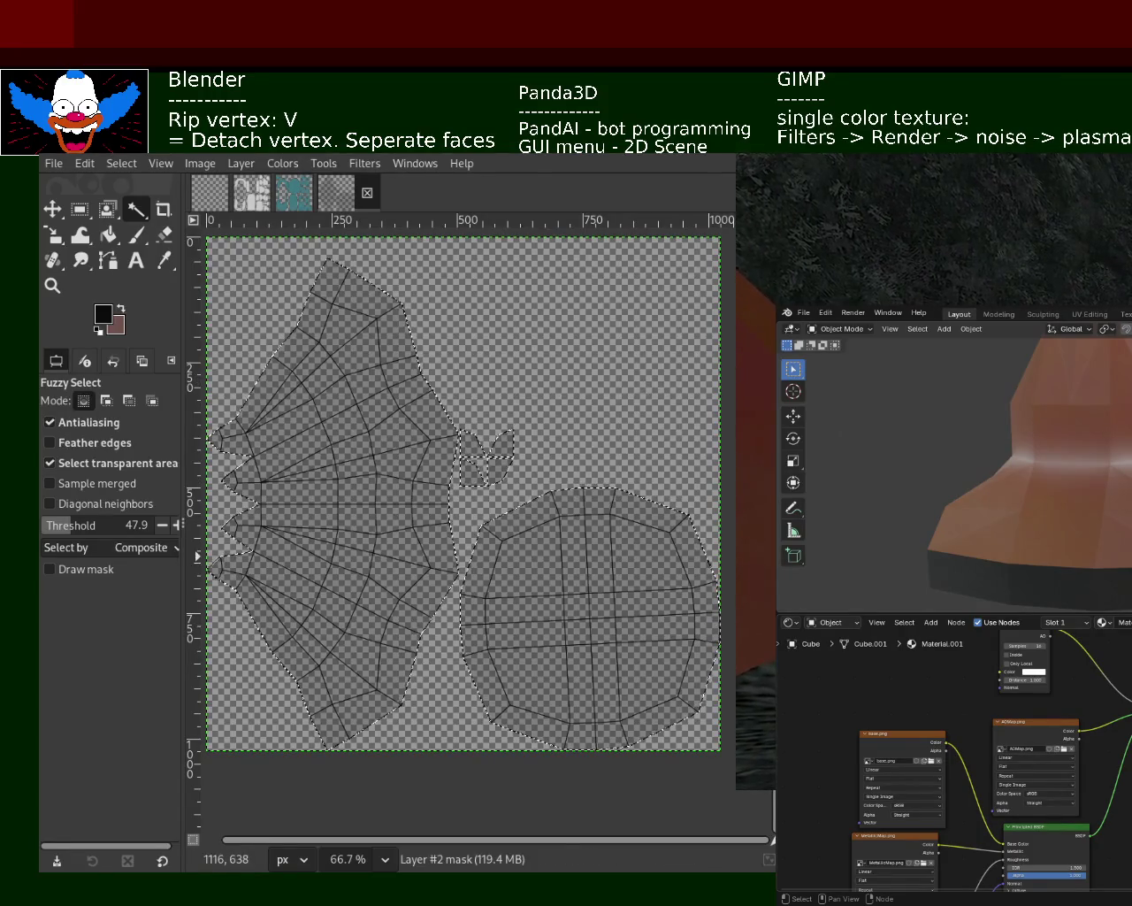
click(138, 212)
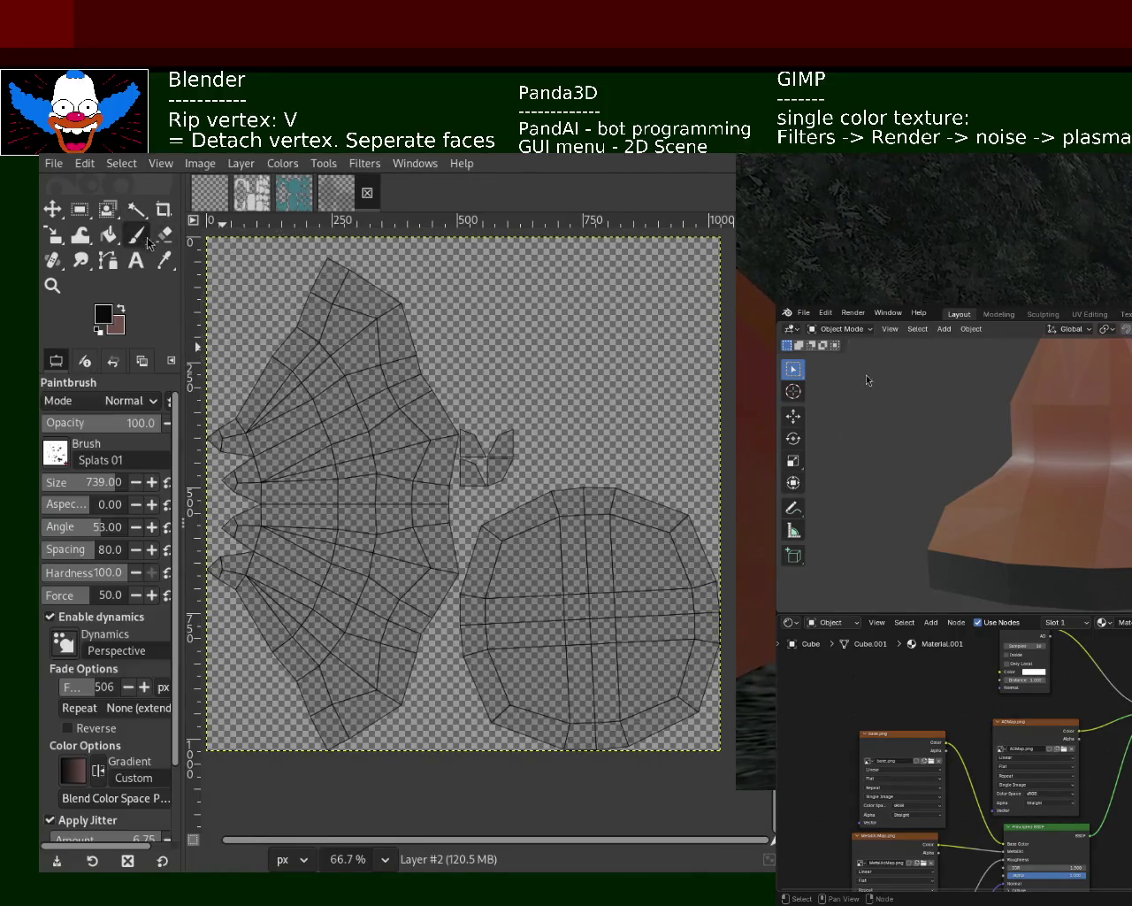
- At 35 opacity, dab dark splats and texture-hose grunge strokes over the orange island
click(136, 234)
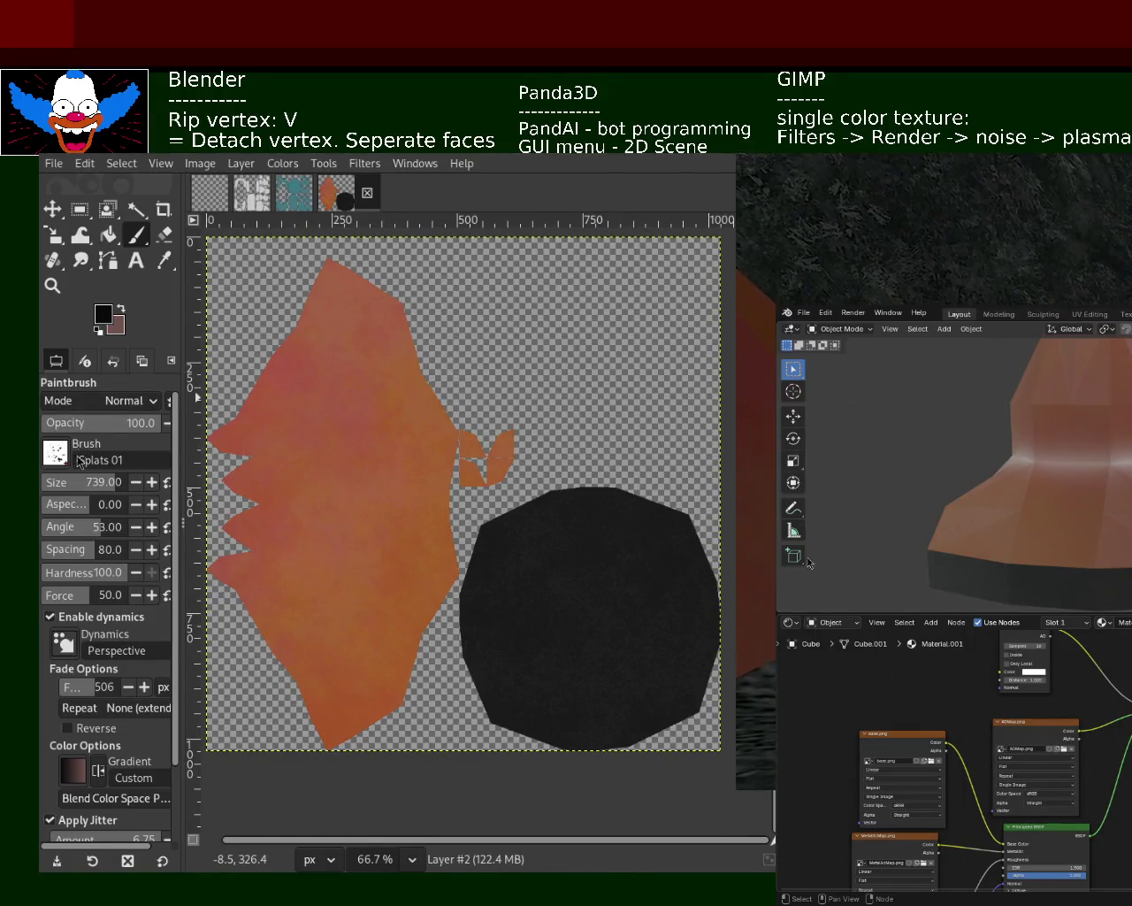
click(108, 430)
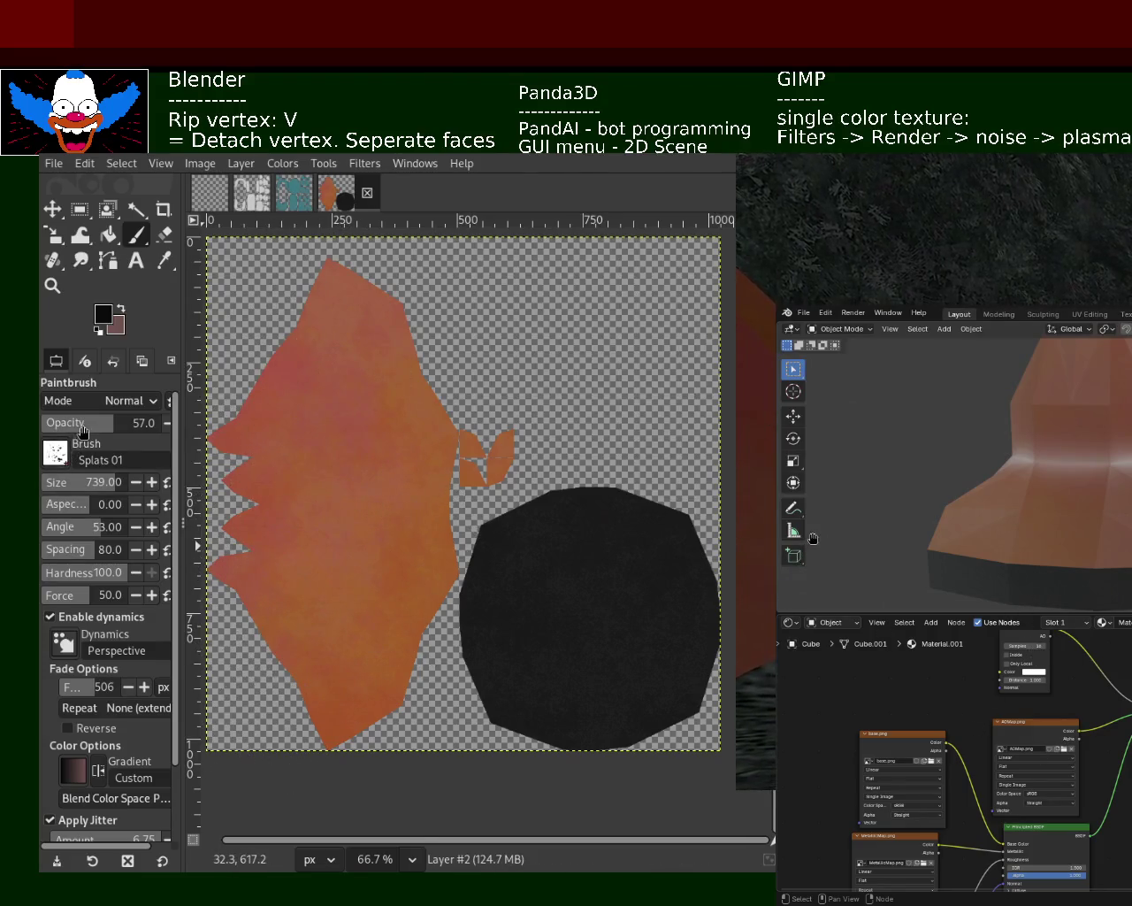
click(82, 429)
click(412, 628)
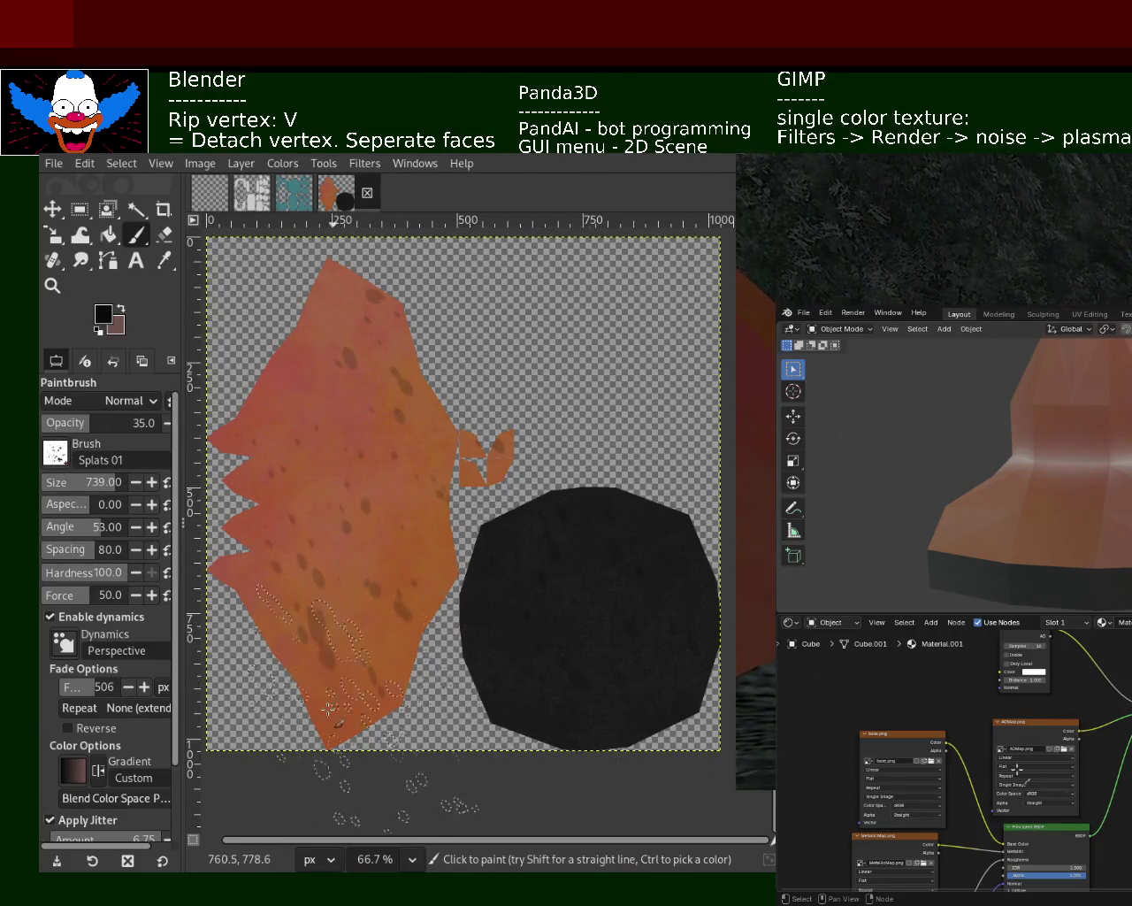
click(306, 530)
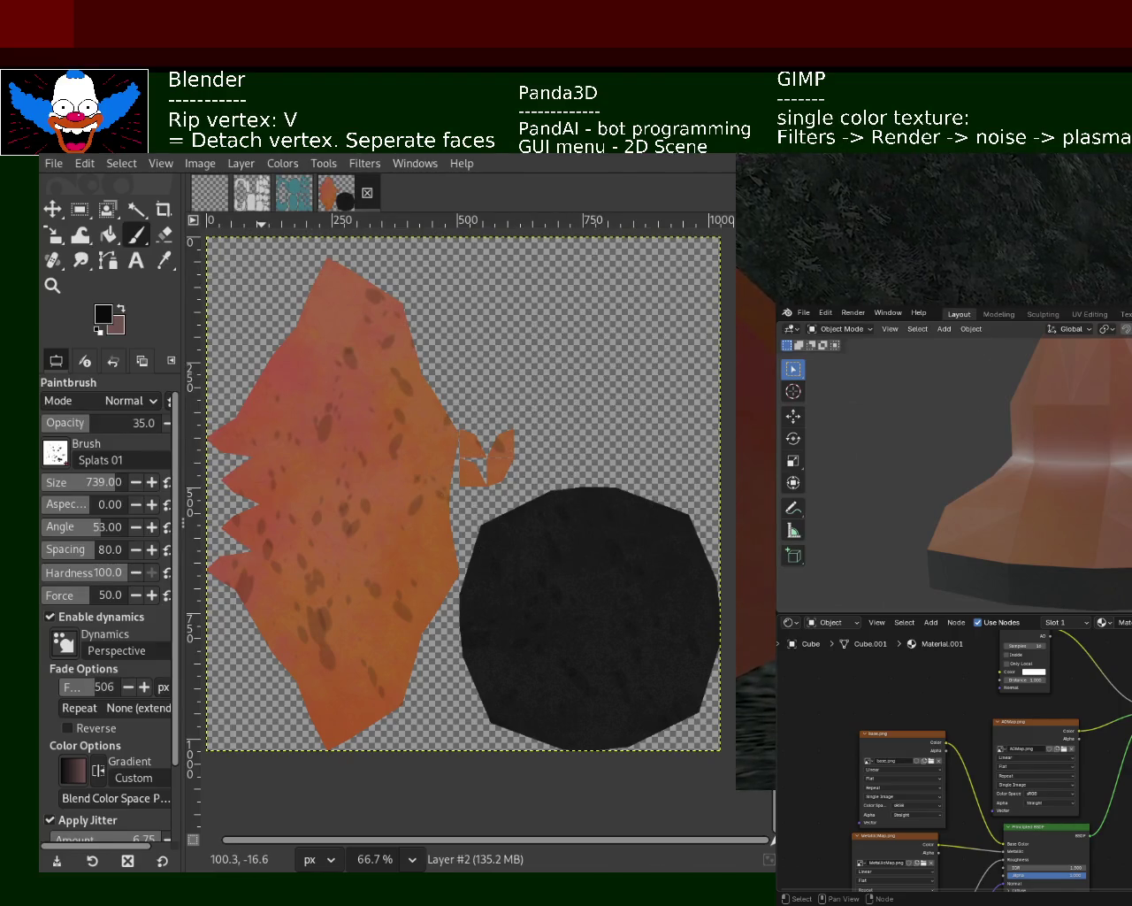
mouse_move(398, 380)
mouse_down()
mouse_move(415, 488)
mouse_move(410, 550)
mouse_move(407, 280)
mouse_up()
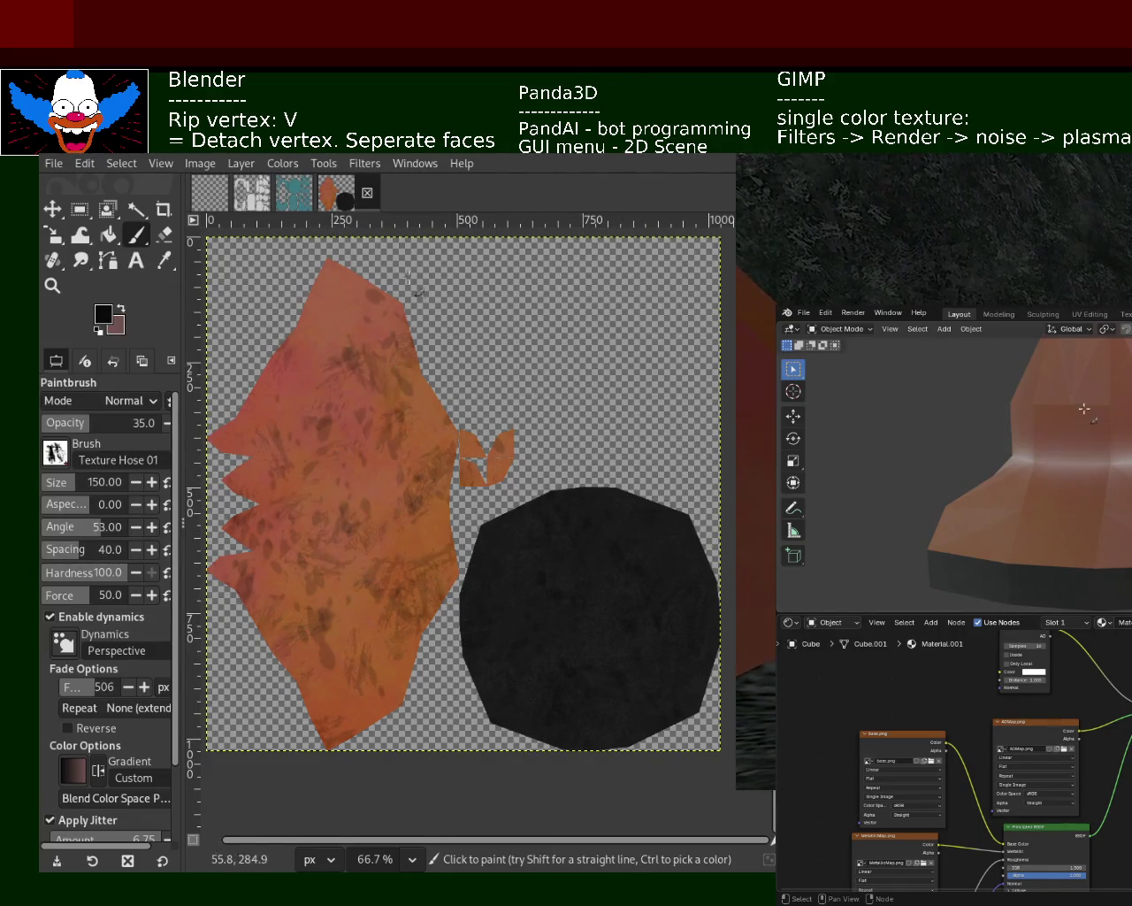
- Set brush size 311, sample the island's orange, and undo a trial stroke on the black circle
drag(82, 482, 99, 482)
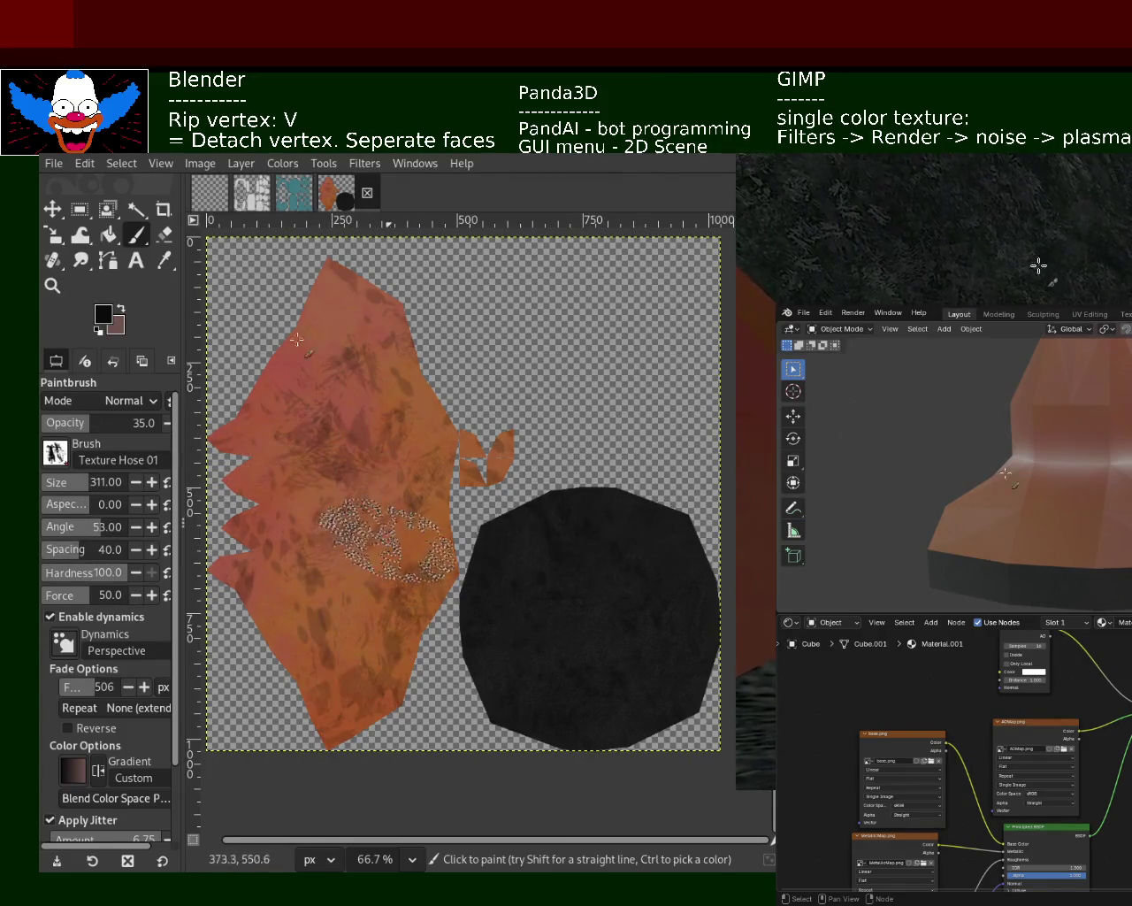
ctrl+click(434, 521)
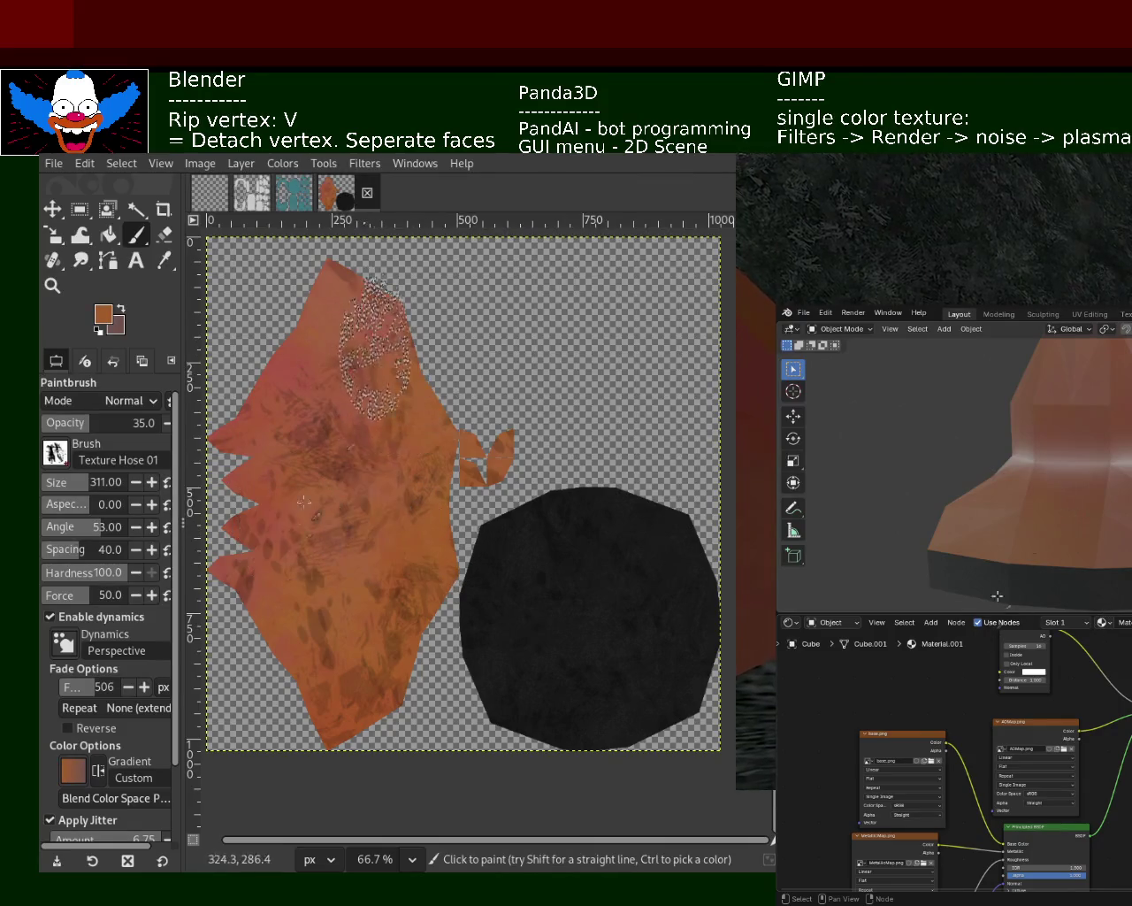
drag(548, 734, 477, 566)
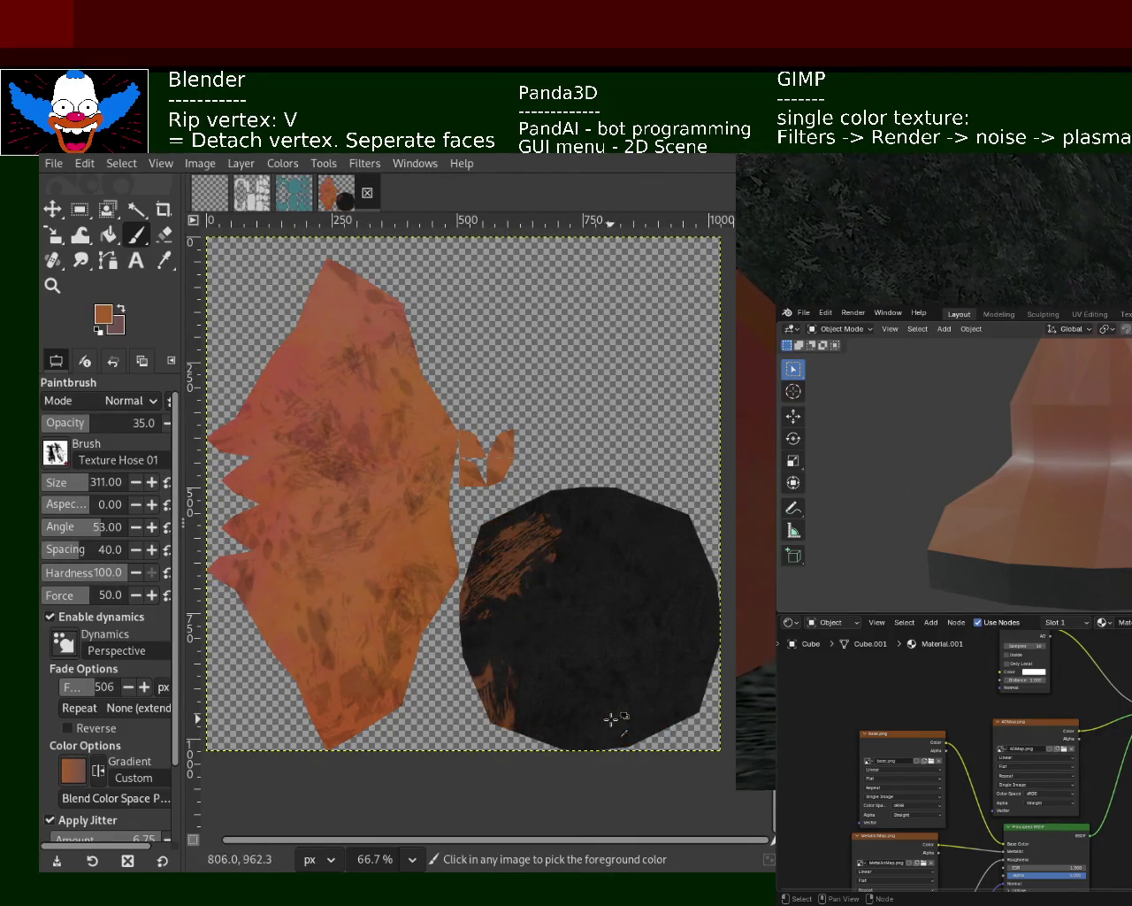
key(ctrl+z)
key(ctrl+z)
- Undo another orange stroke on the circle, remove the dark grunge marks, and shift the image window
mouse_move(340, 484)
mouse_down()
mouse_move(403, 739)
mouse_move(239, 620)
mouse_up()
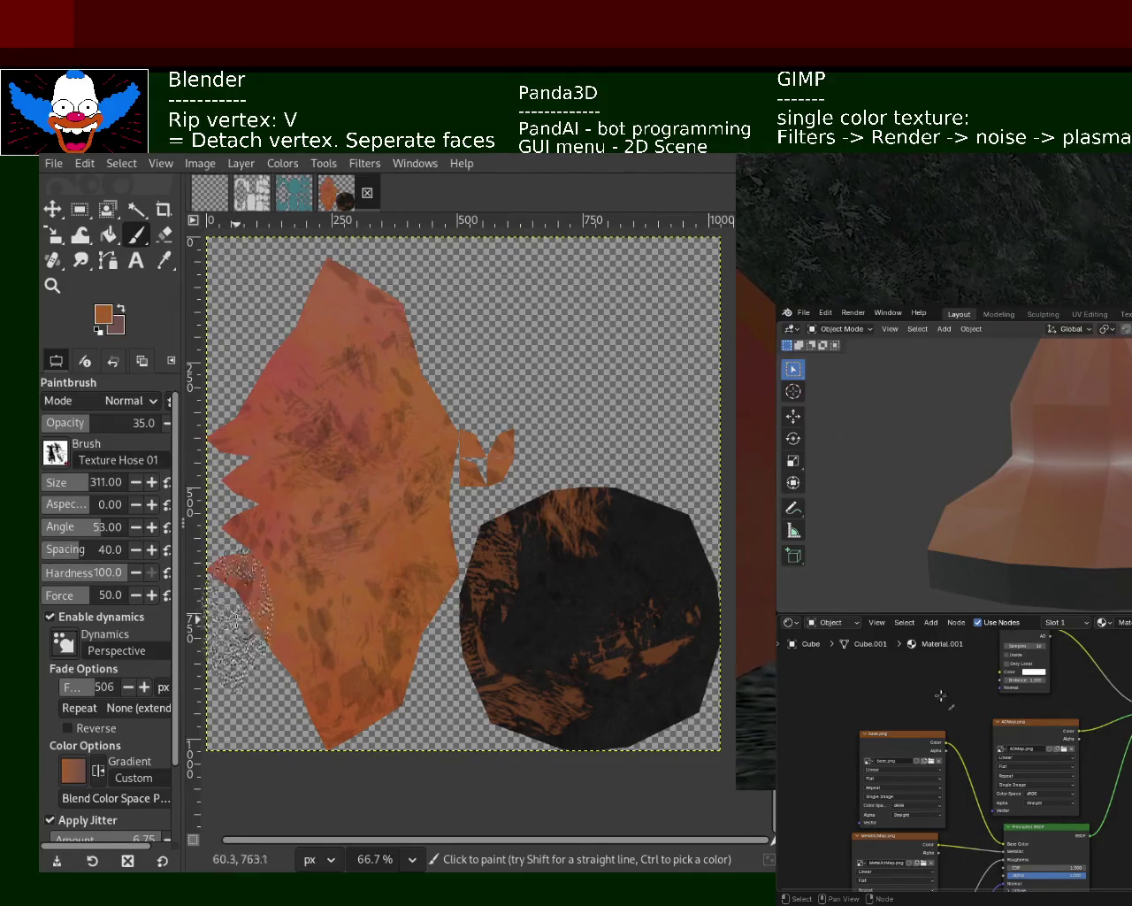
key(ctrl+z)
key(ctrl+z)
key(ctrl+z)
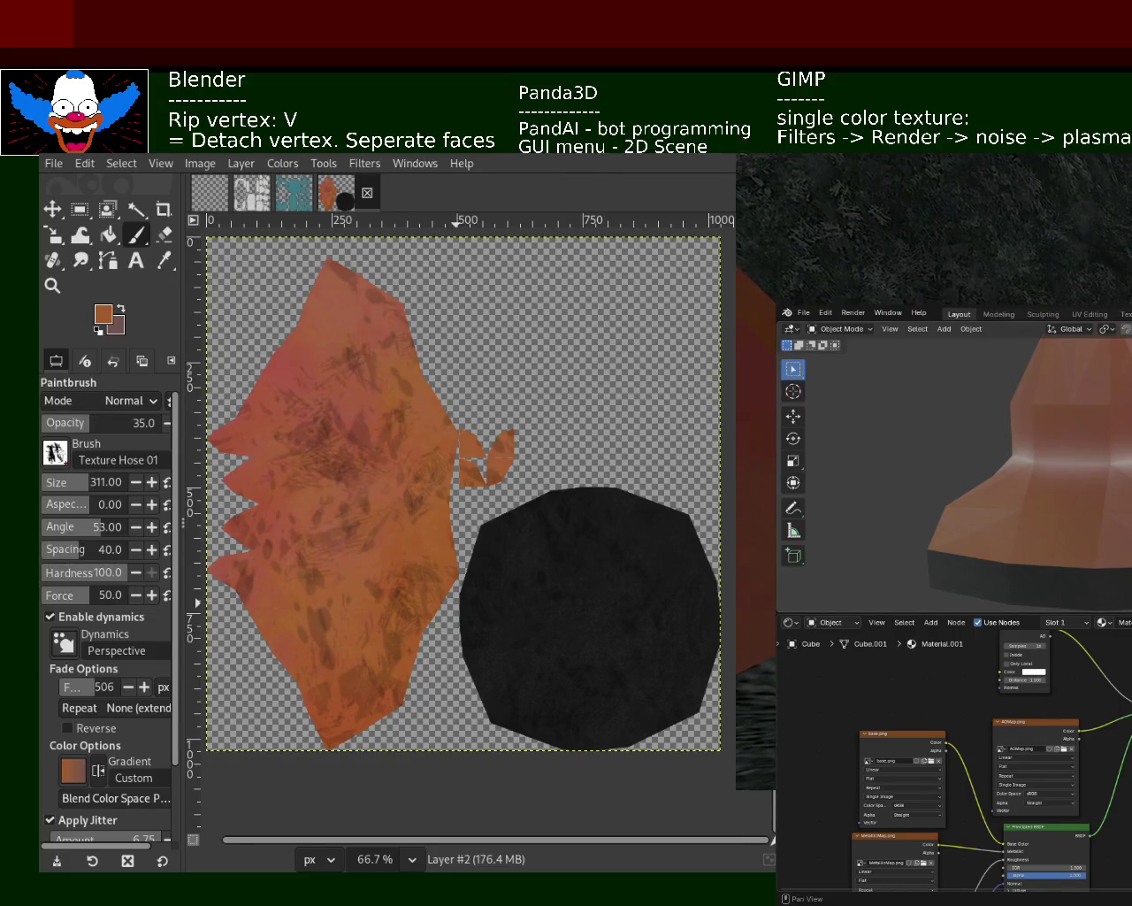
key(ctrl+z)
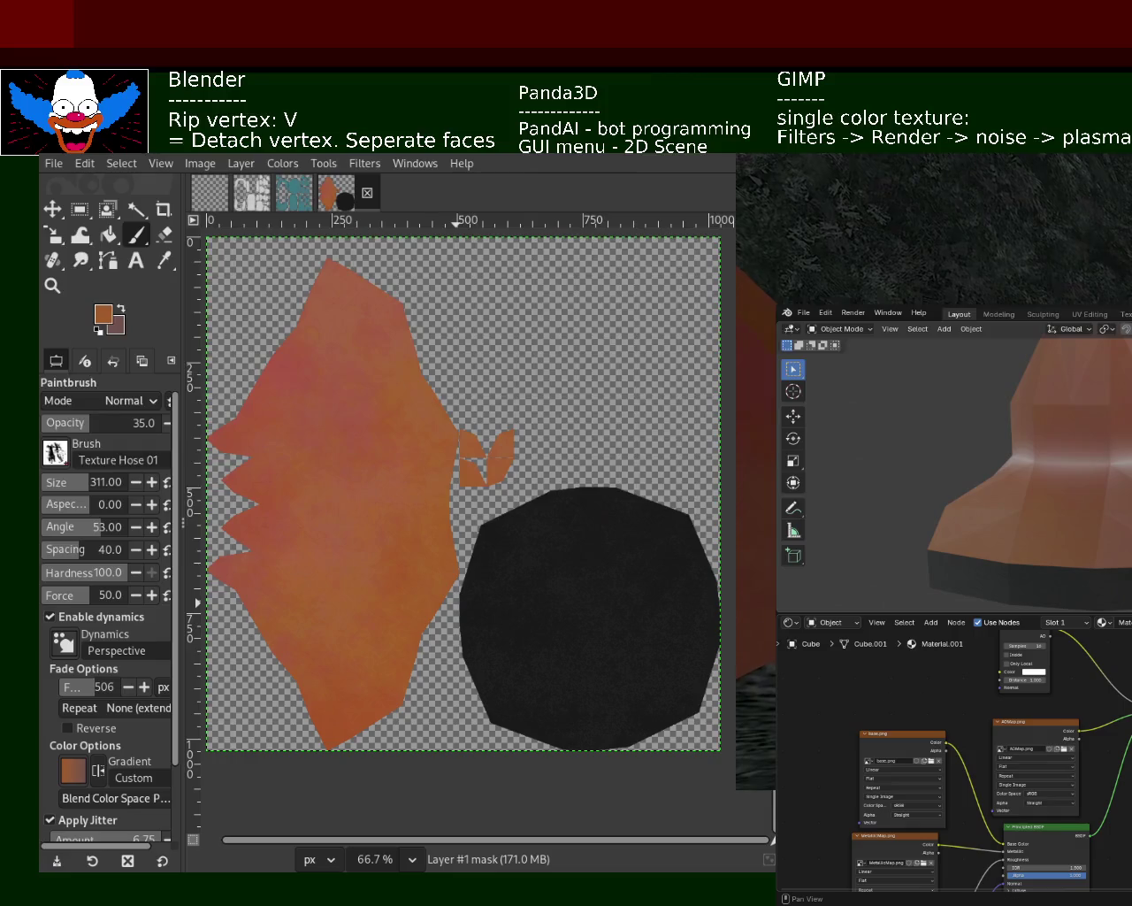
alt+drag(525, 447, 655, 381)
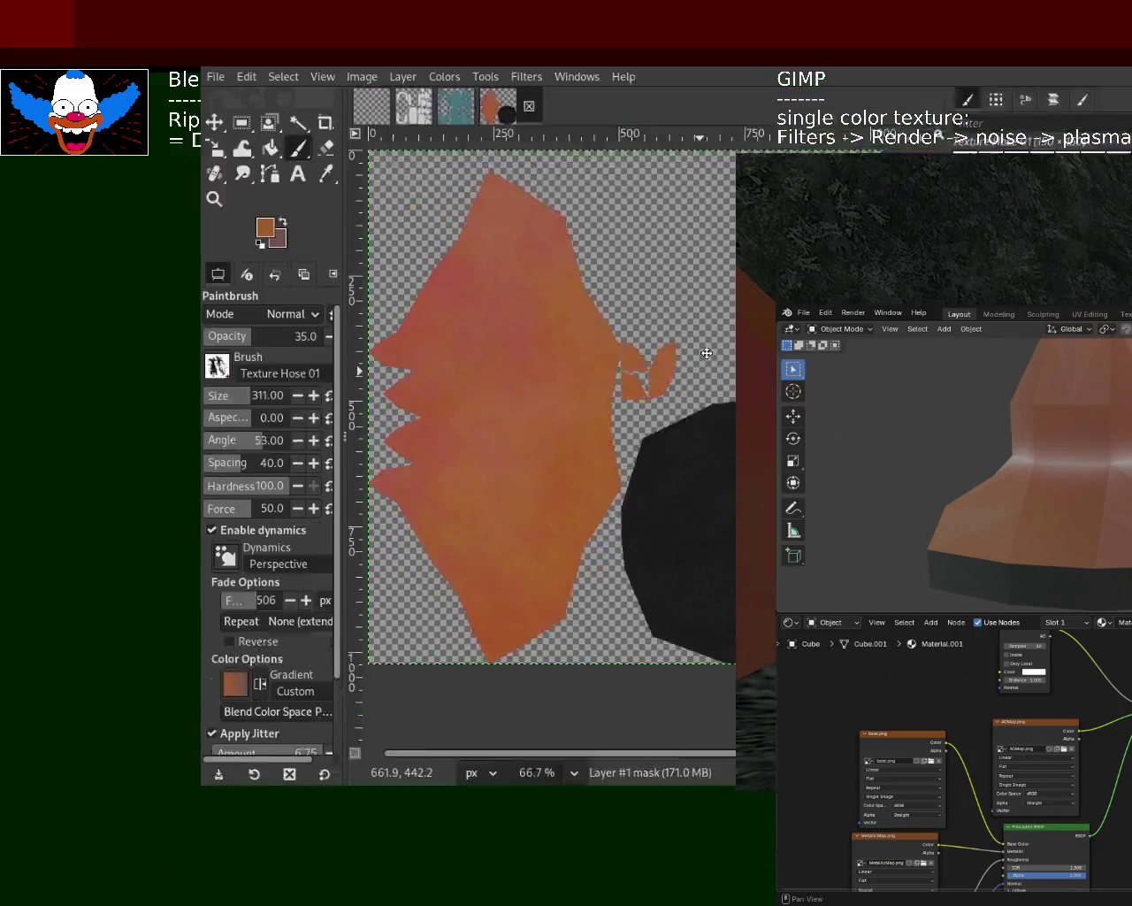
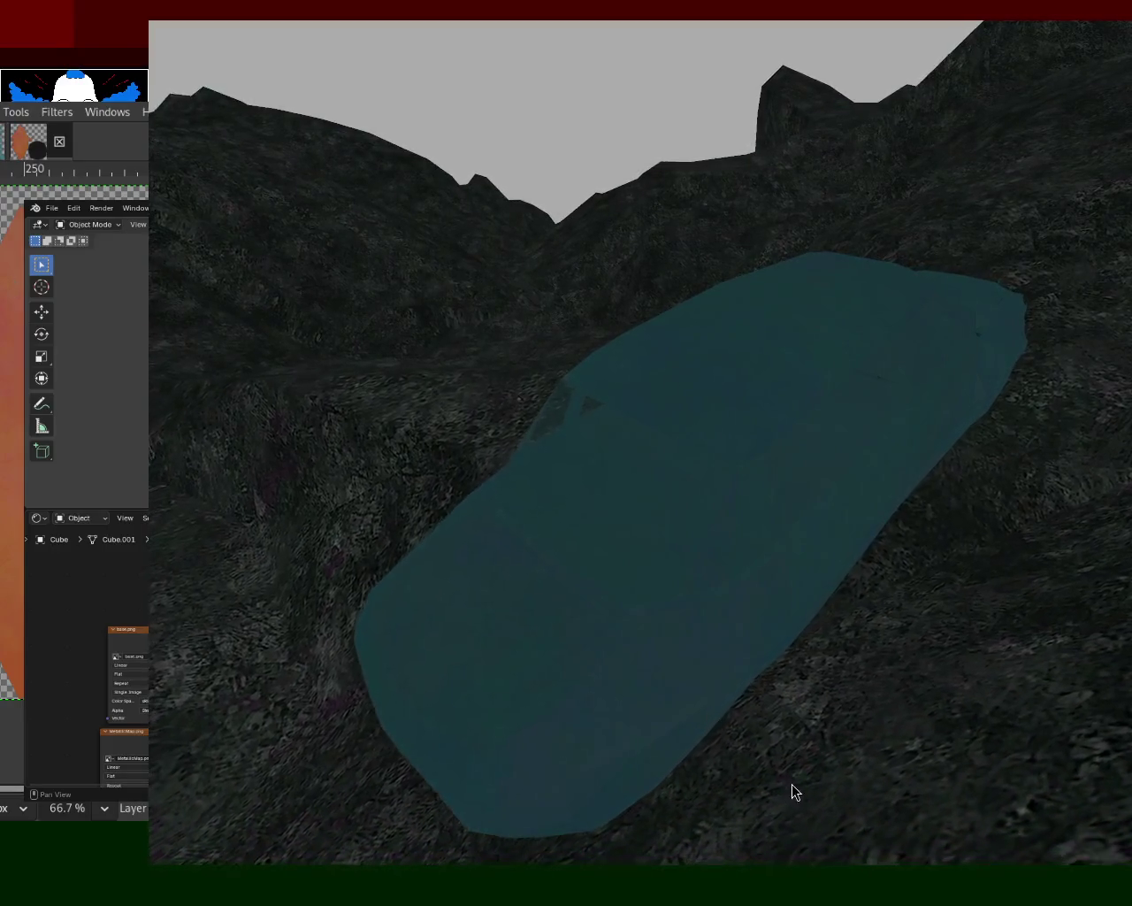
- Move the preview window aside, rearrange Blender and GIMP, and rerun the Clothify filter
mouse_move(889, 412)
alt+mouse_down()
mouse_move(446, 444)
mouse_move(924, 471)
alt+mouse_up()
alt+drag(284, 460, 613, 546)
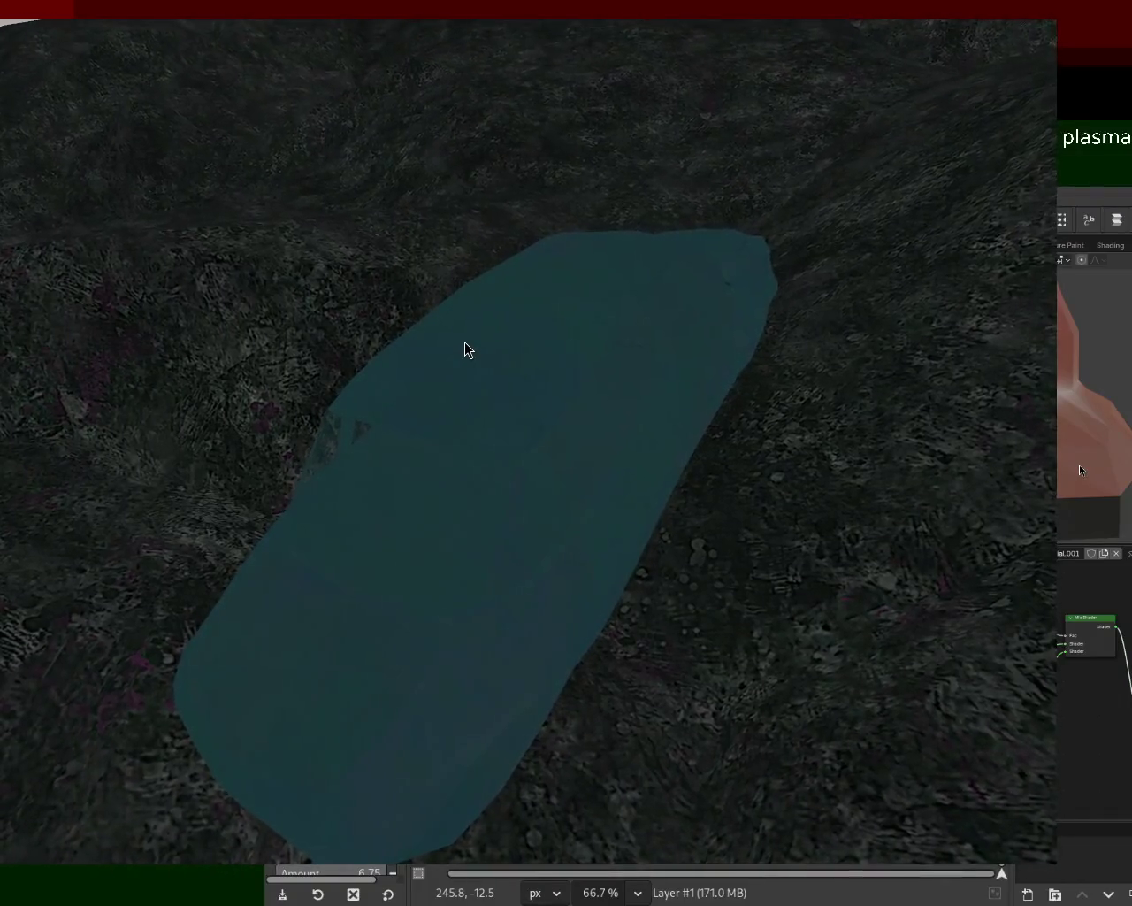
key(ctrl+f)
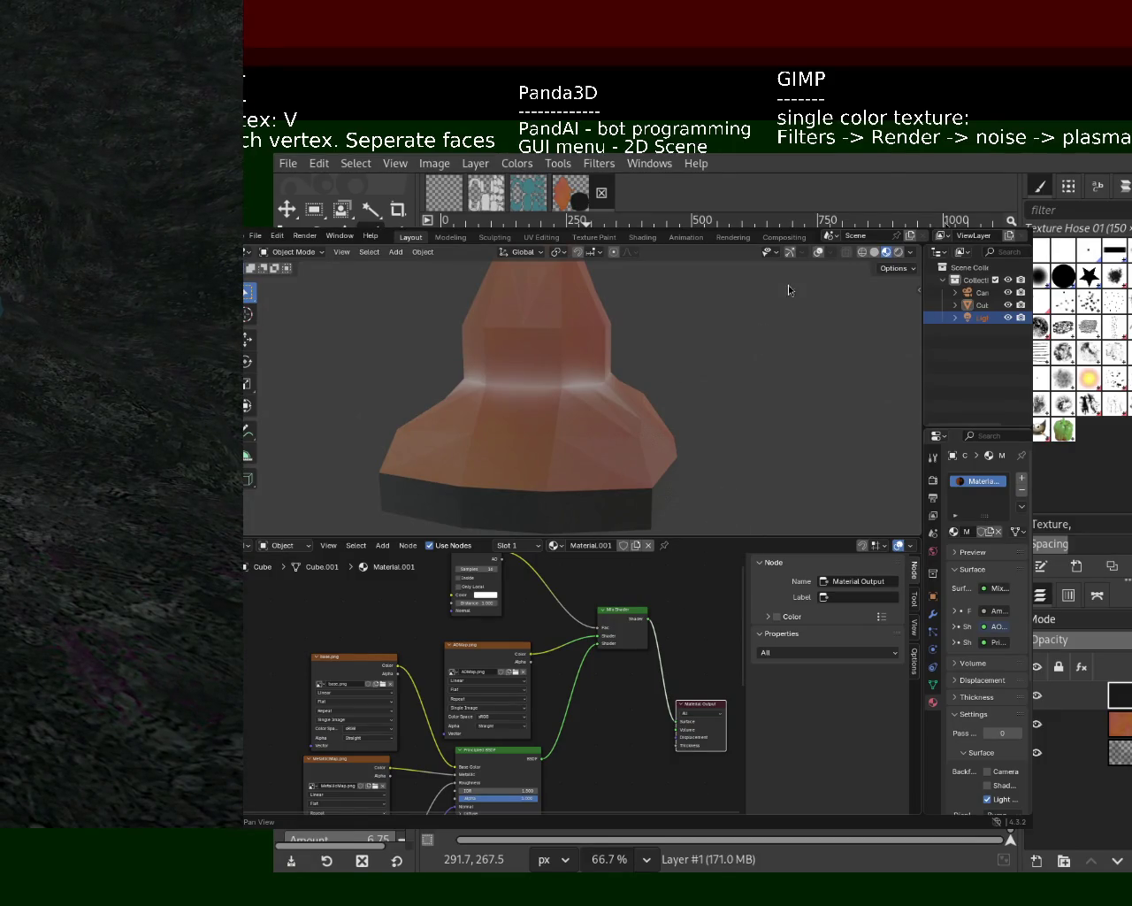
- Orbit the Blender viewport to look over the orange cone
mouse_move(731, 416)
middle_down()
mouse_move(602, 470)
mouse_move(675, 368)
mouse_move(779, 352)
middle_up()
- Enter Edit Mode on the cone and turn on the navigation gizmo and viewport overlays
scroll(675, 369, down, 4)
key(Tab)
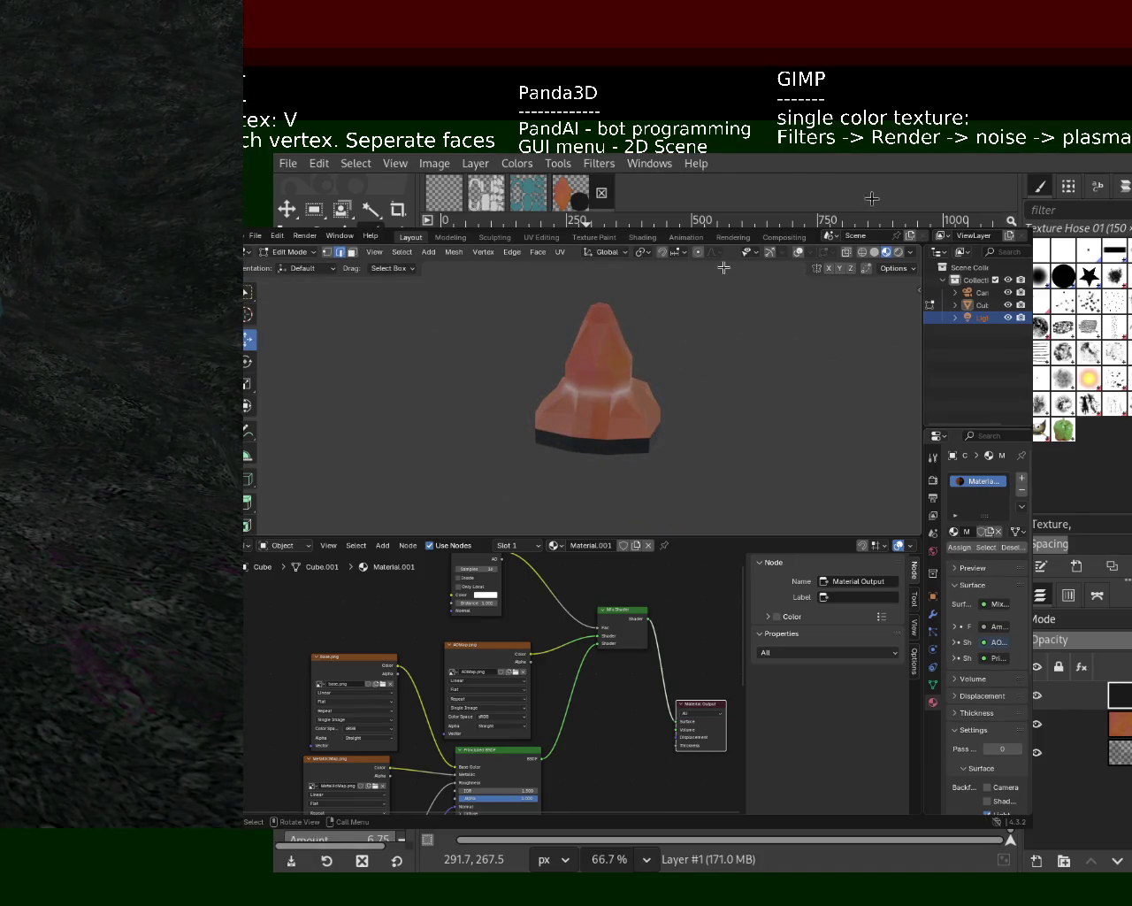
click(768, 254)
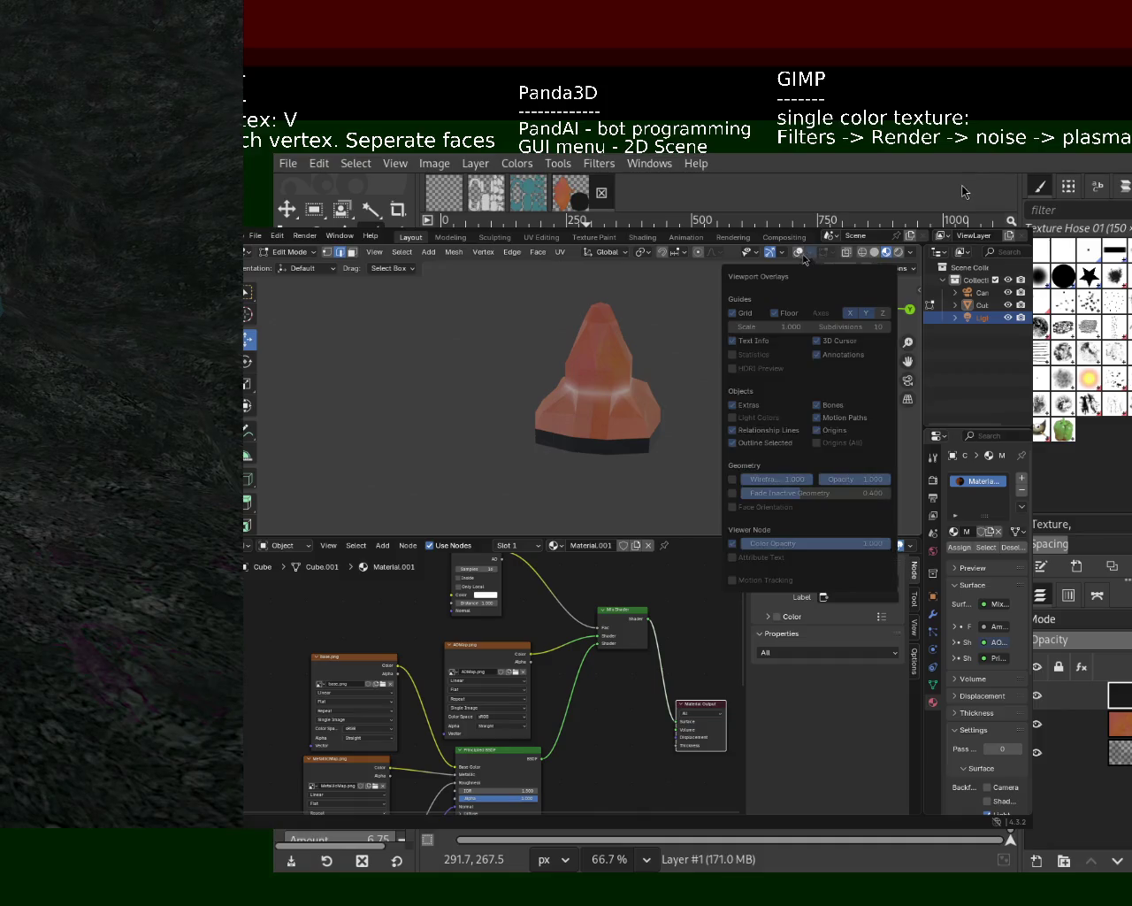
click(799, 253)
scroll(686, 348, up, 2)
scroll(686, 348, up, 2)
- Back in Object Mode, select the cone and scale it down
key(Tab)
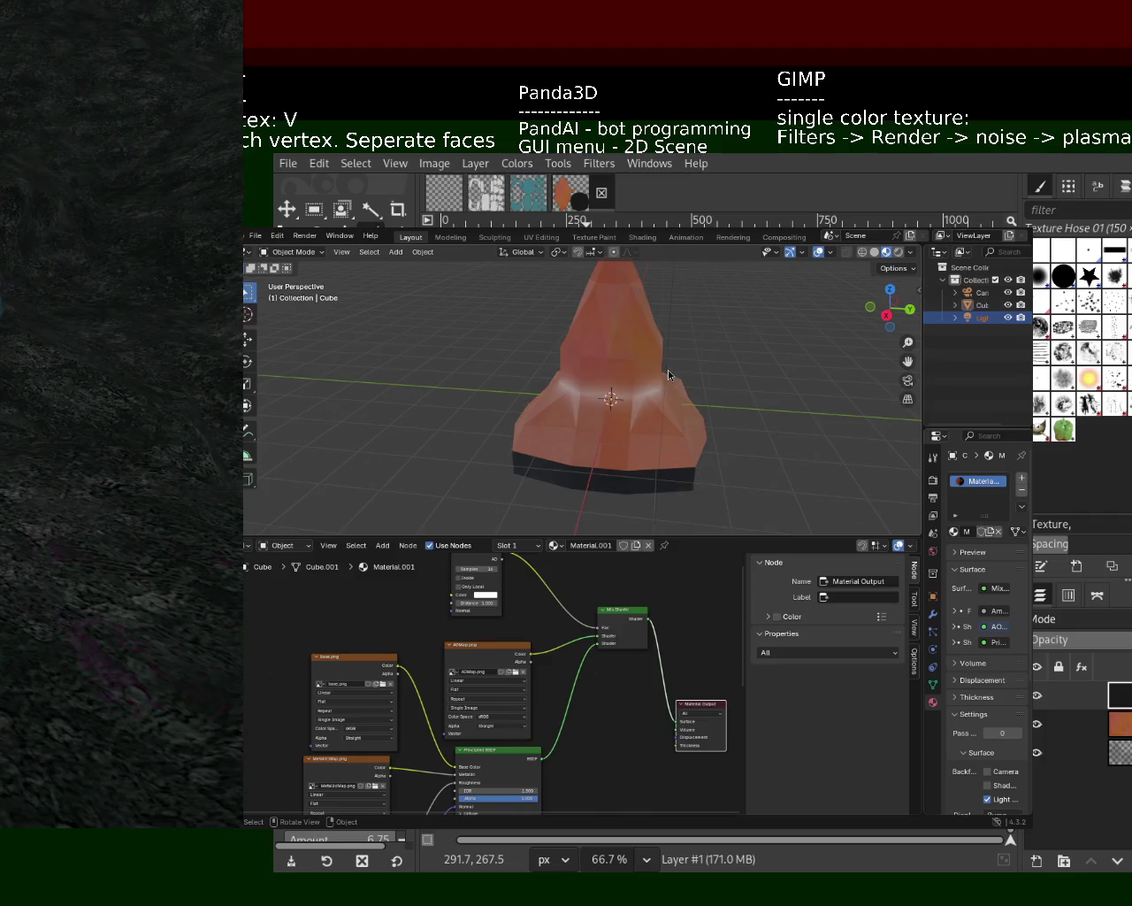
key(a)
key(s)
click(672, 402)
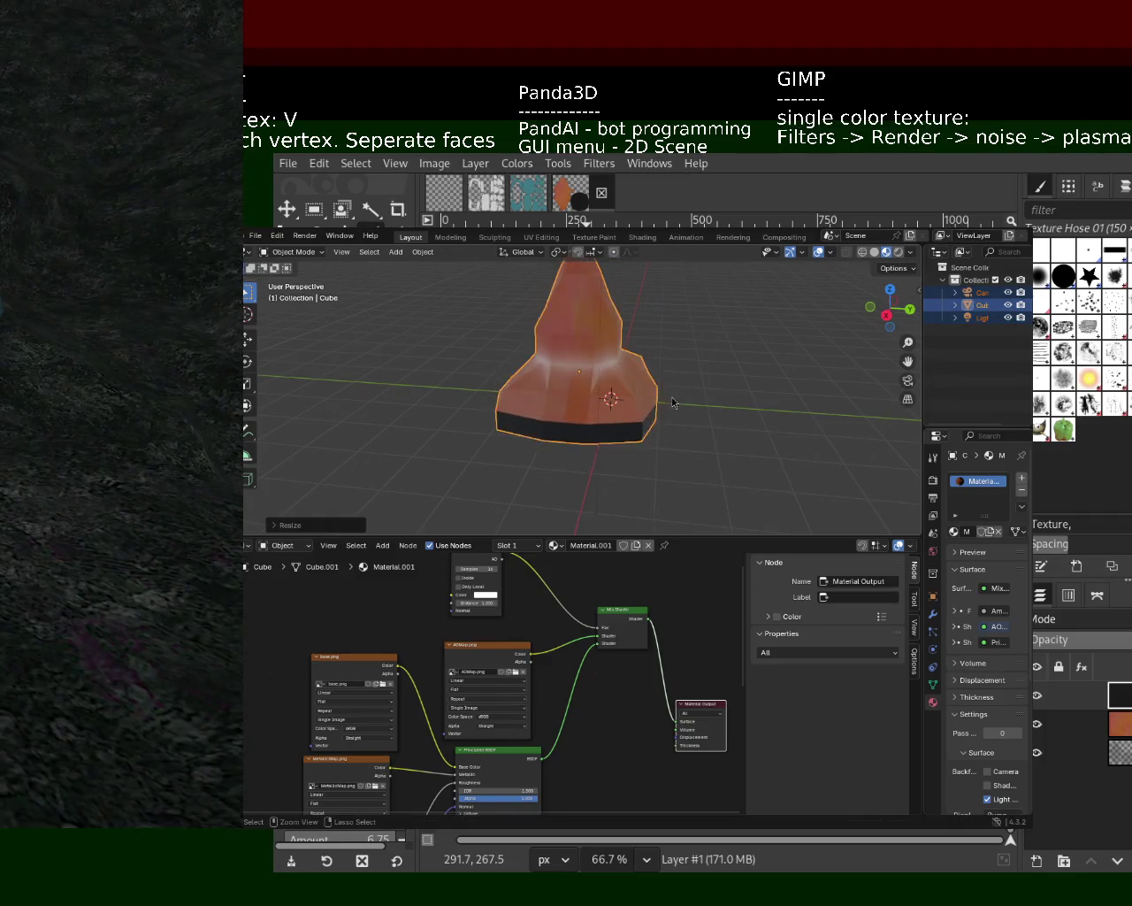
- Delete the light object from the scene
scroll(712, 415, down, 3)
mouse_move(714, 437)
middle_down()
mouse_move(660, 366)
mouse_move(670, 381)
middle_up()
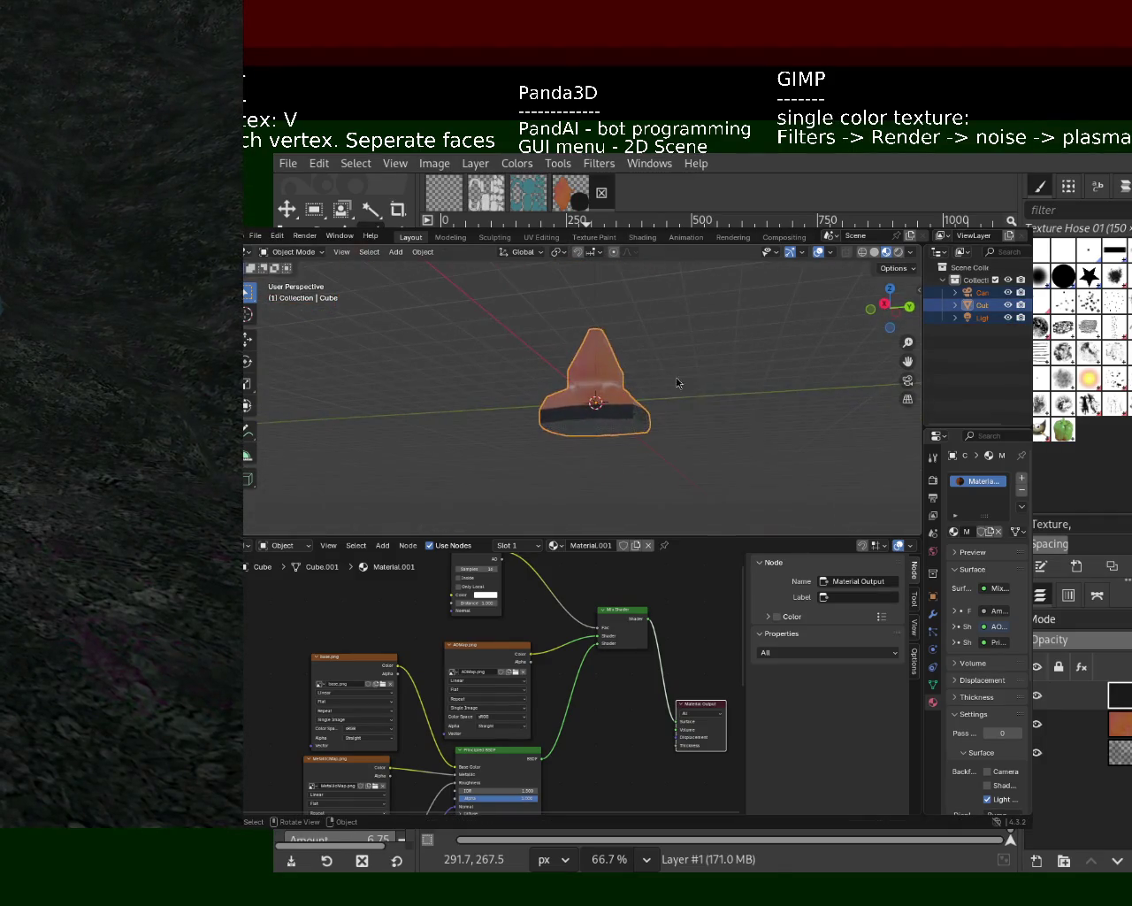
click(978, 316)
key(Delete)
key(Delete)
- Rescale the selected cone, save it as cone_1.blend, and open File > Export
middle_drag(637, 425, 626, 413)
click(627, 413)
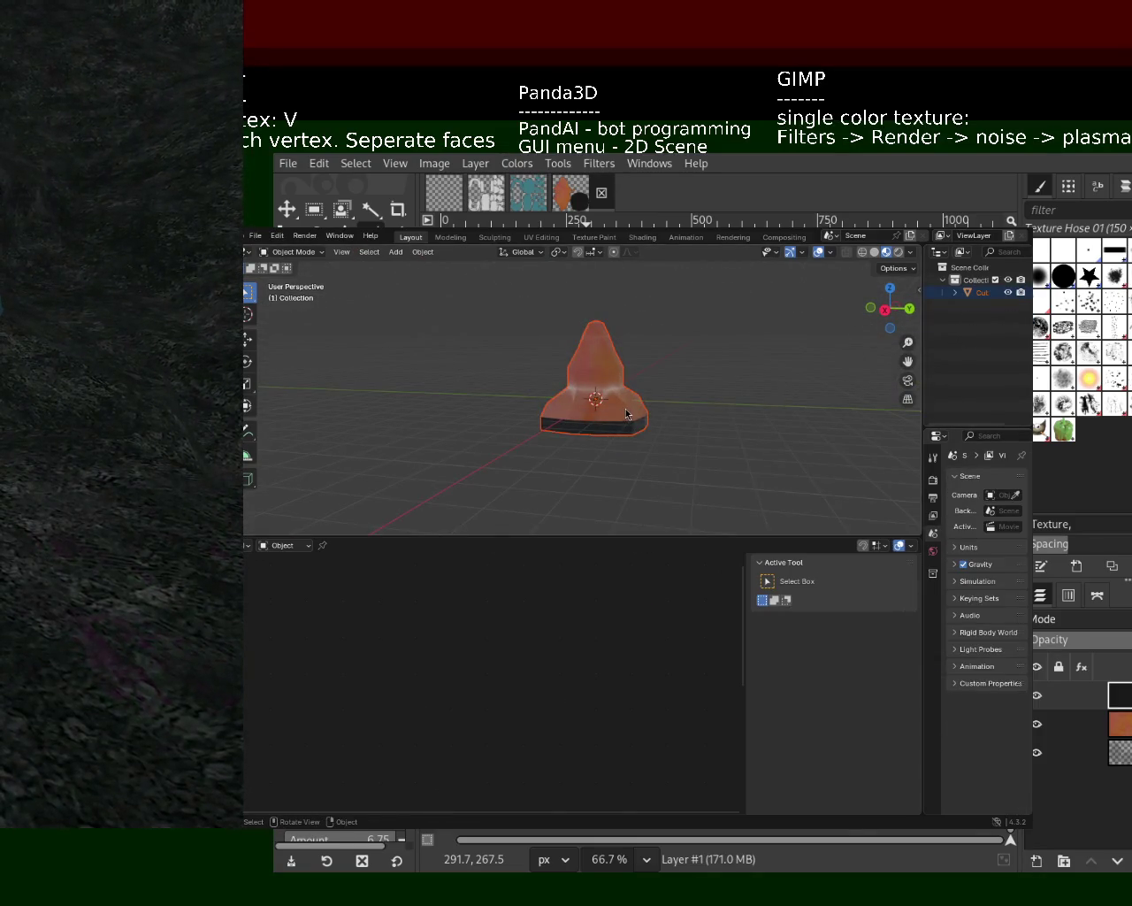
key(s)
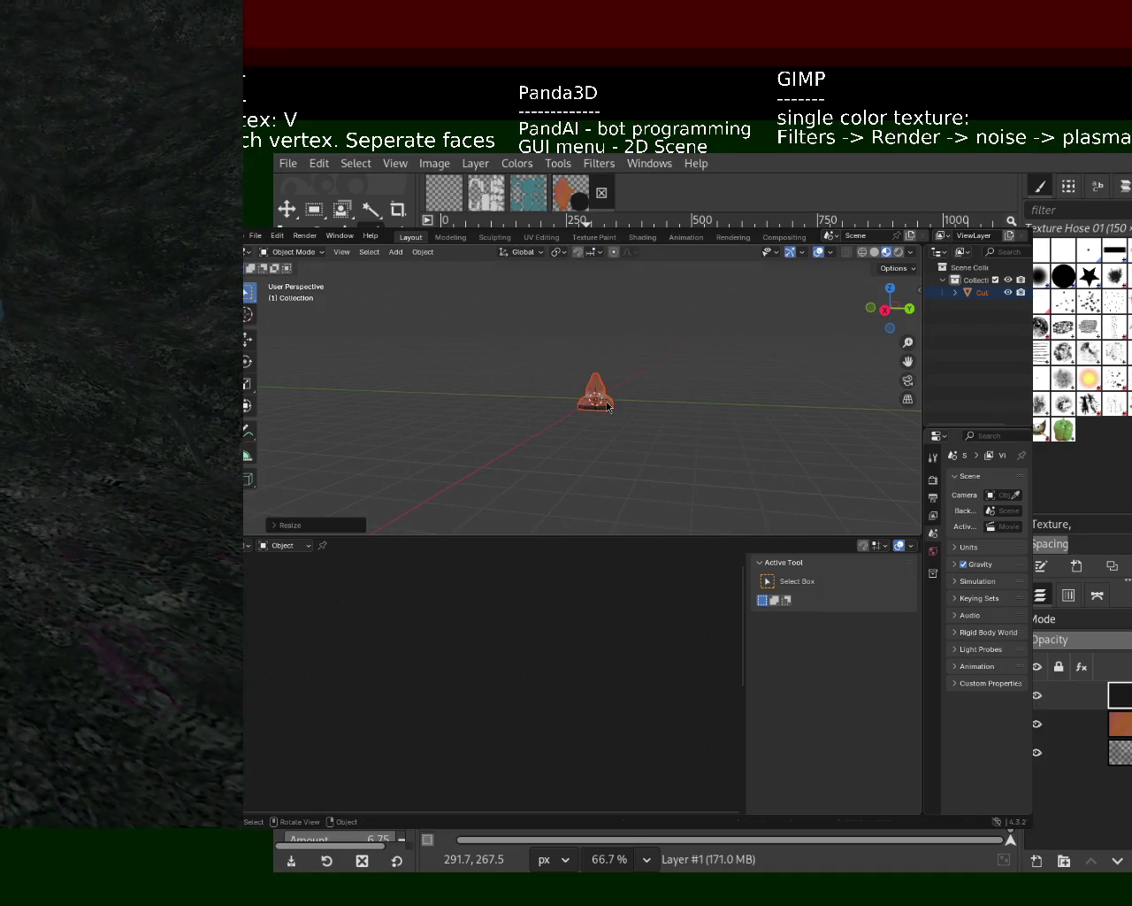
key(Return)
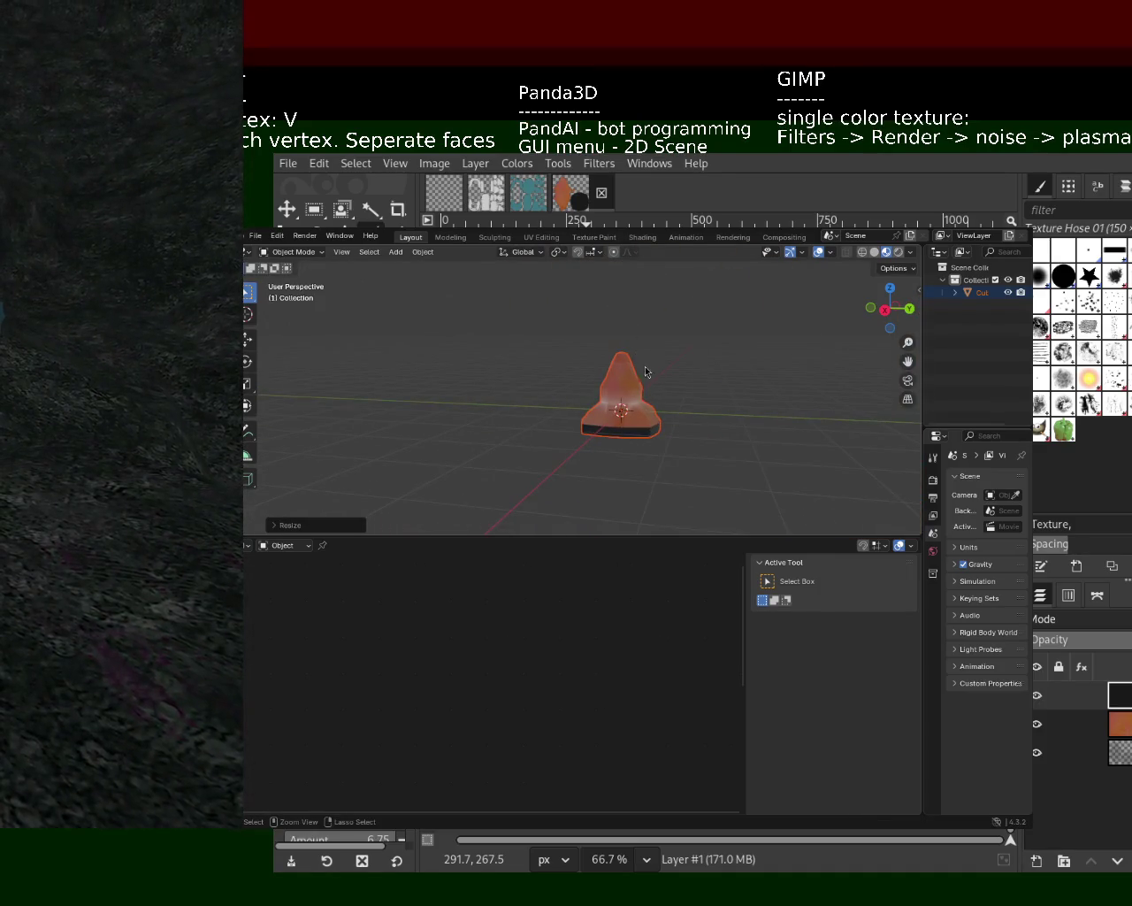
key(ctrl+s)
click(255, 235)
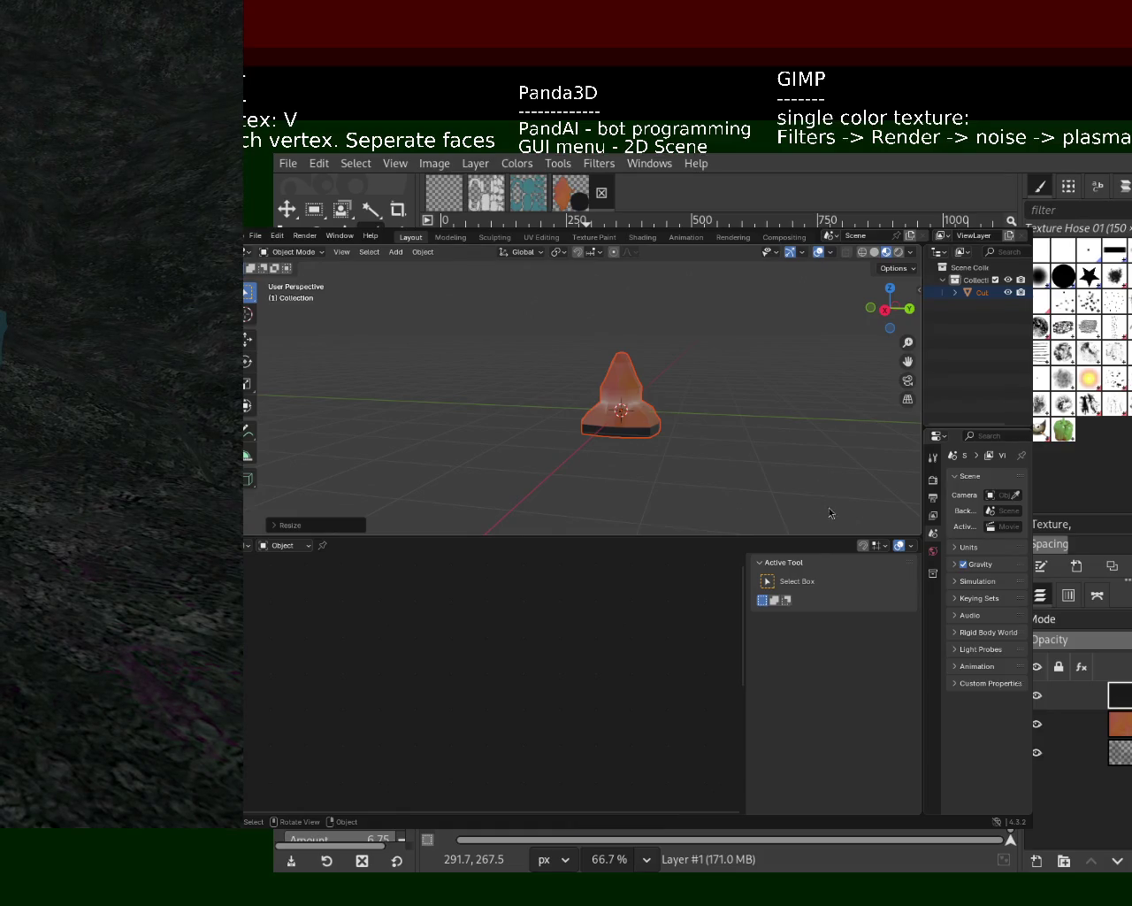
shift+middle_drag(607, 463, 607, 463)
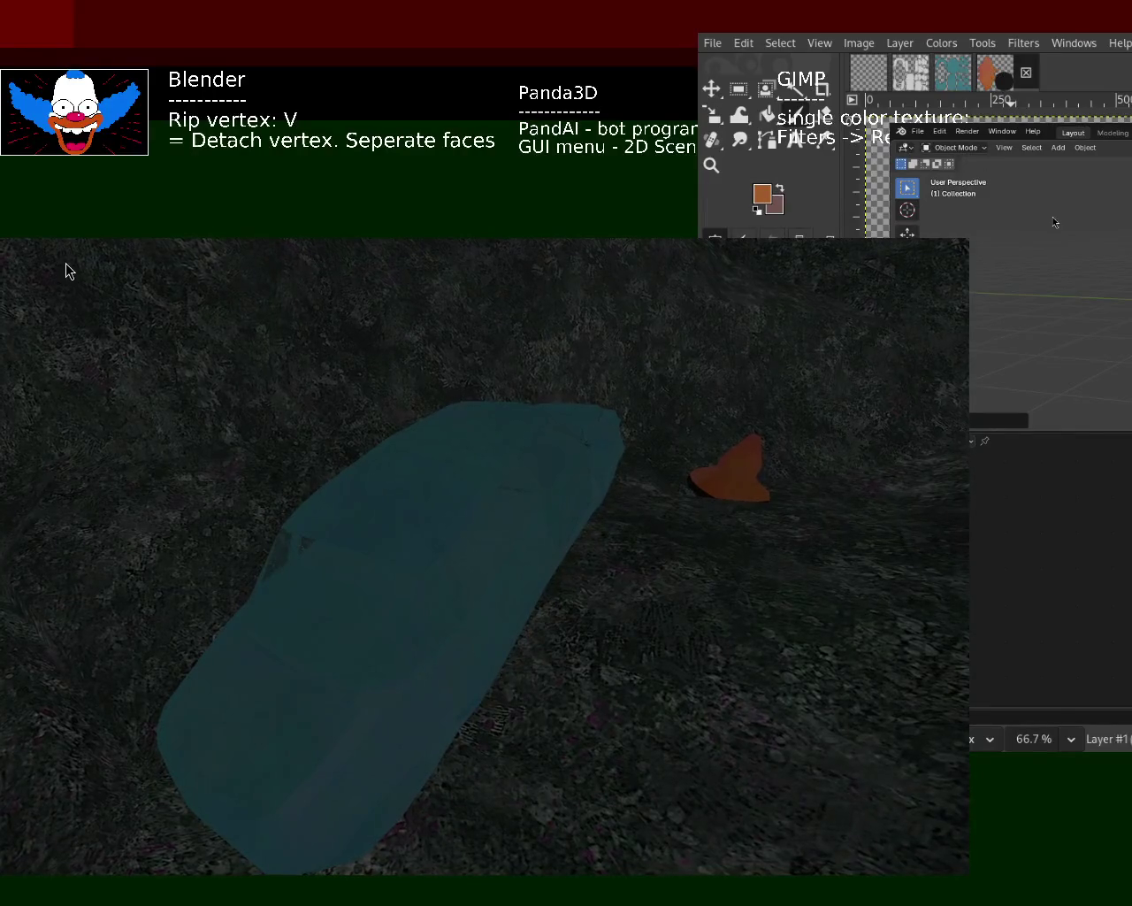
- Move the Panda3D scene window up to fill the screen and focus it
alt+drag(66, 263, 365, 500)
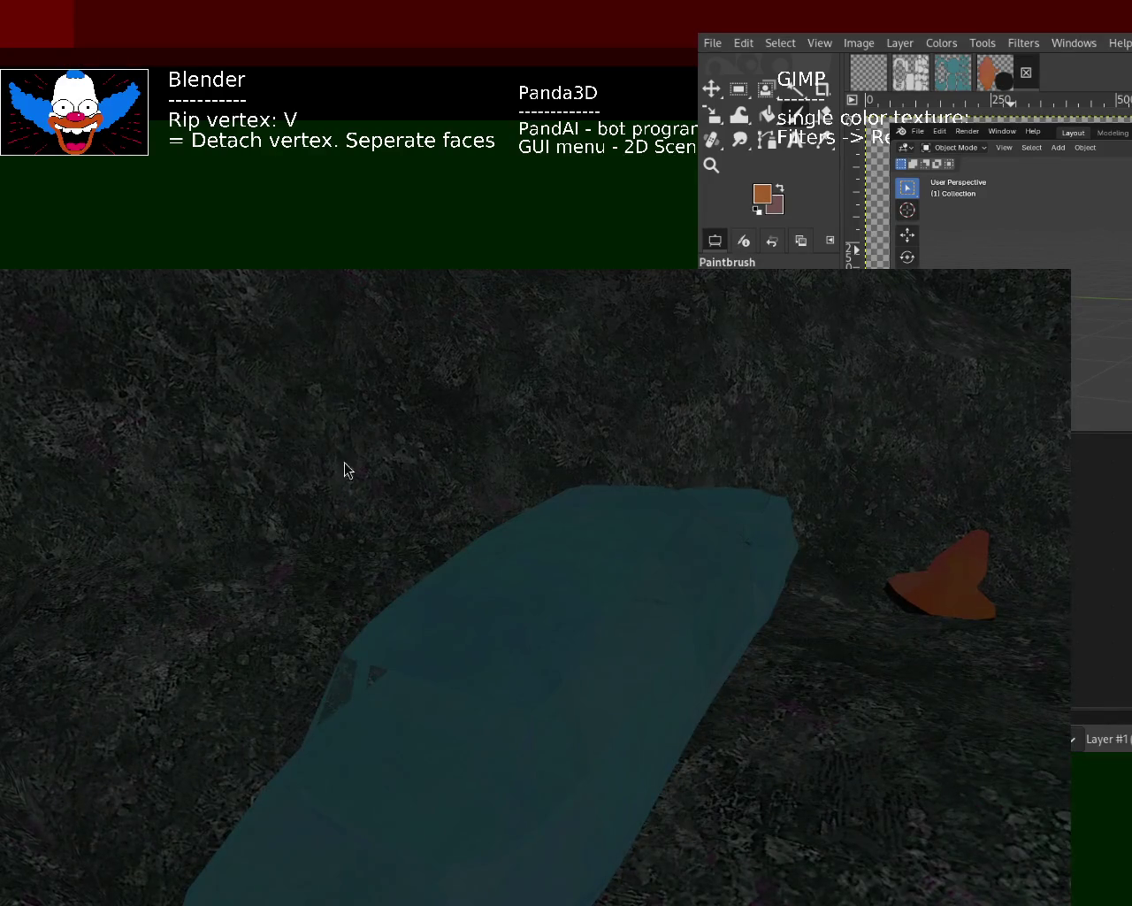
alt+drag(343, 456, 560, 293)
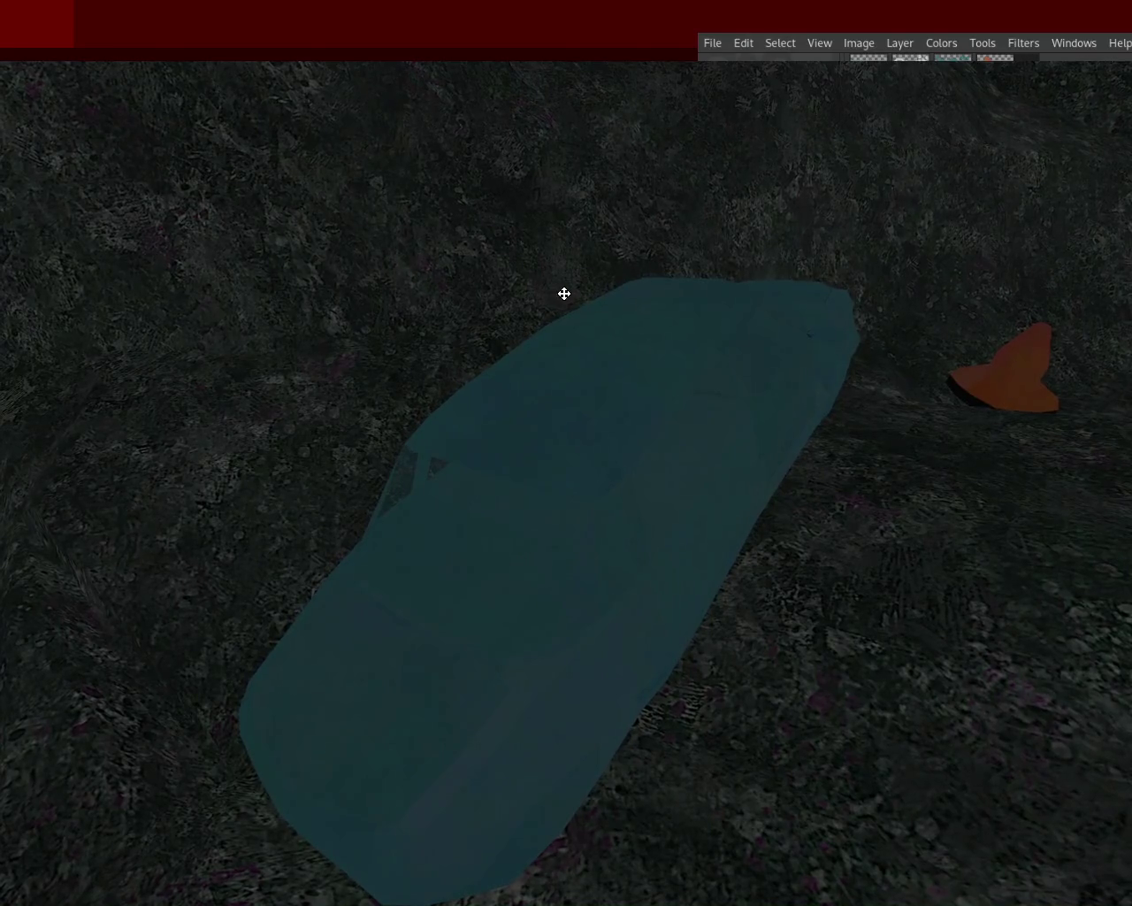
click(900, 120)
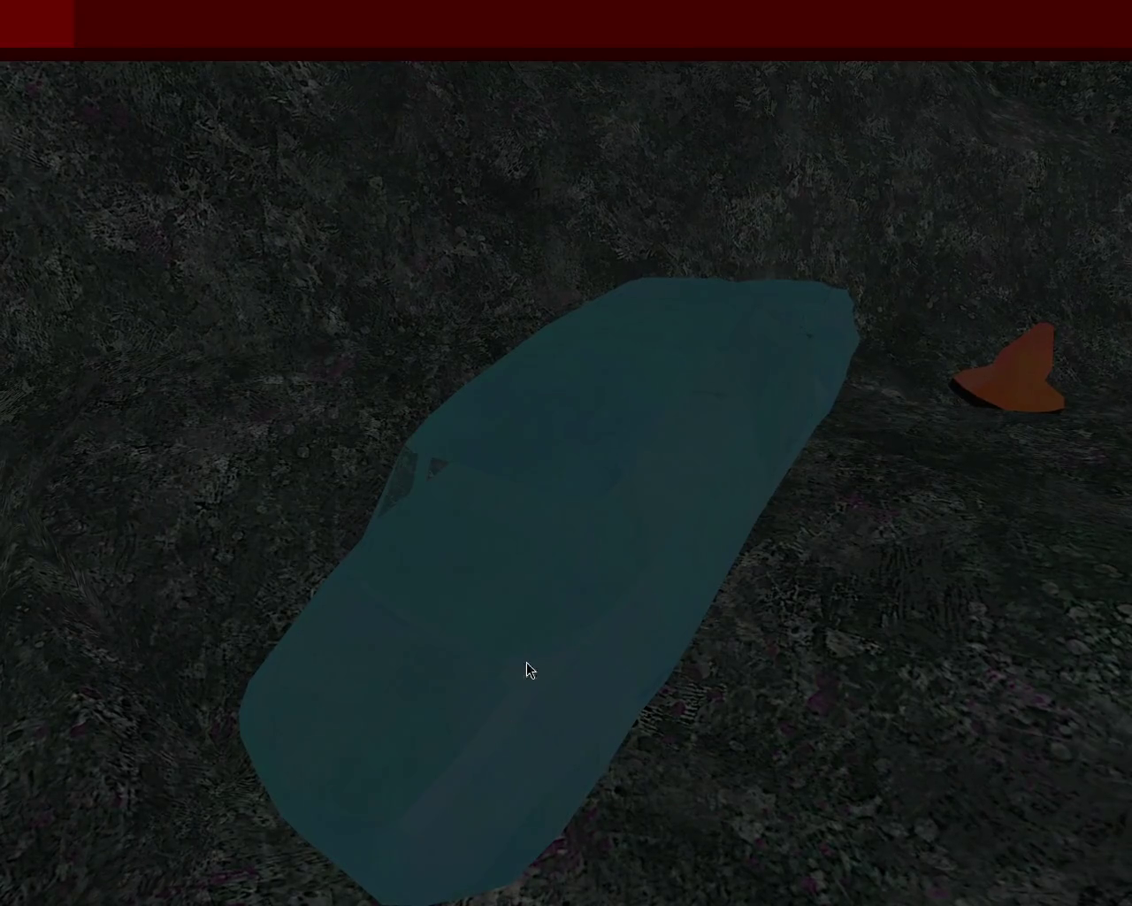
- Drive forward and back across the terrain, turning the view toward the lake
key(Up)
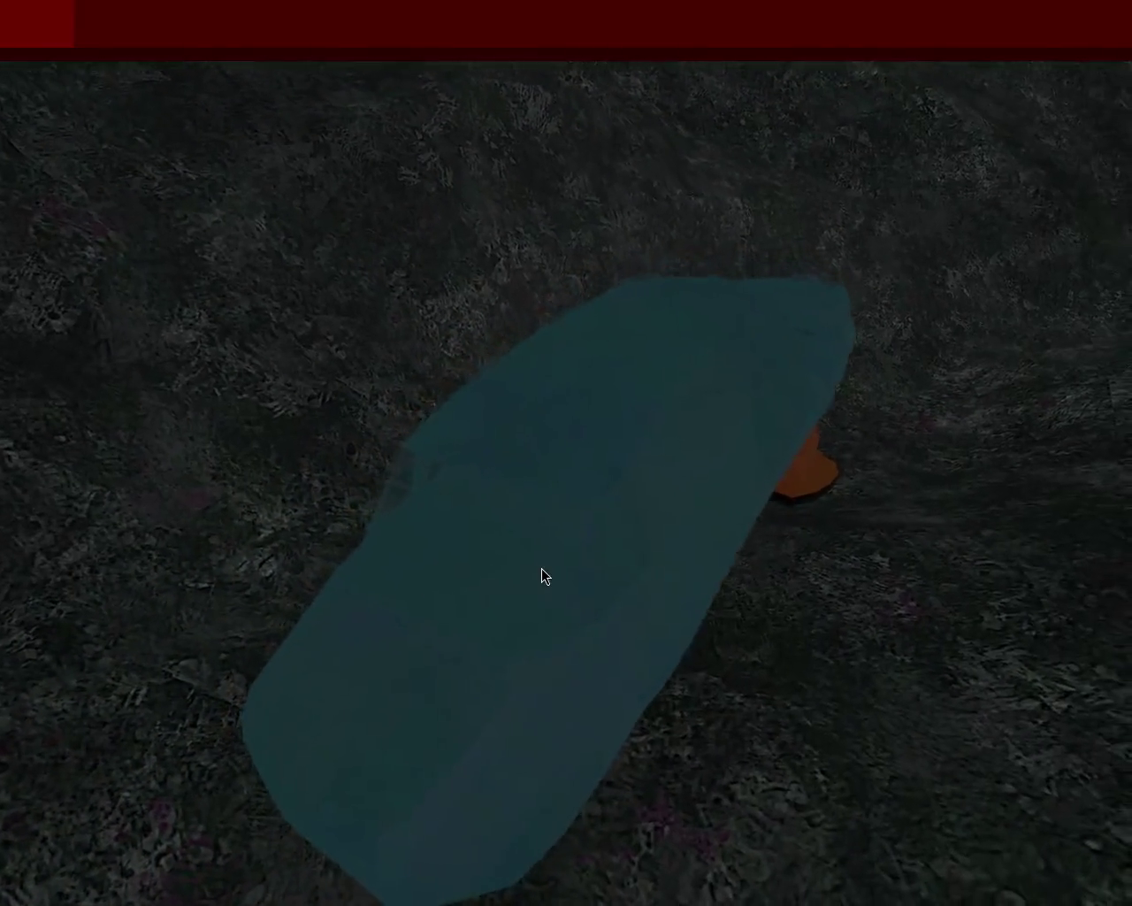
key(Down)
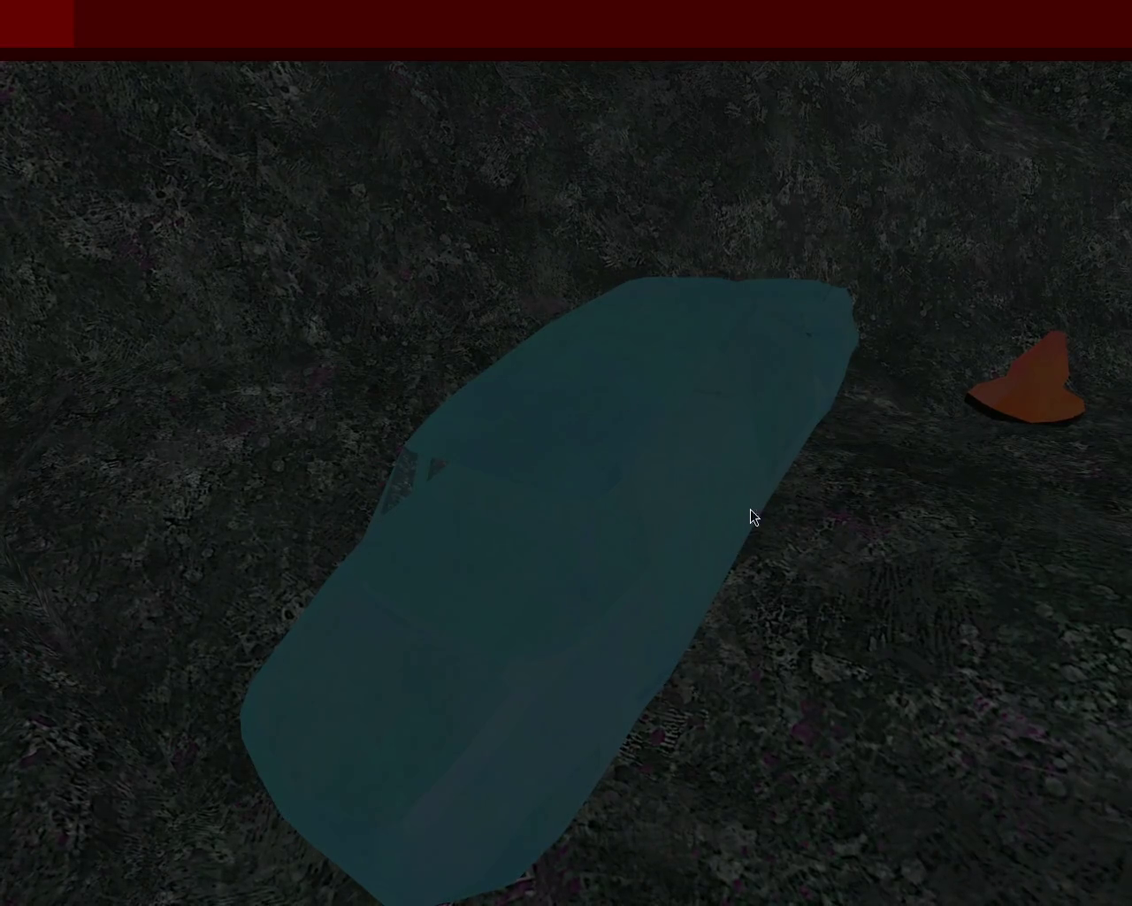
mouse_move(1042, 462)
mouse_down()
mouse_move(930, 464)
mouse_move(998, 450)
mouse_move(983, 426)
mouse_move(993, 417)
mouse_up()
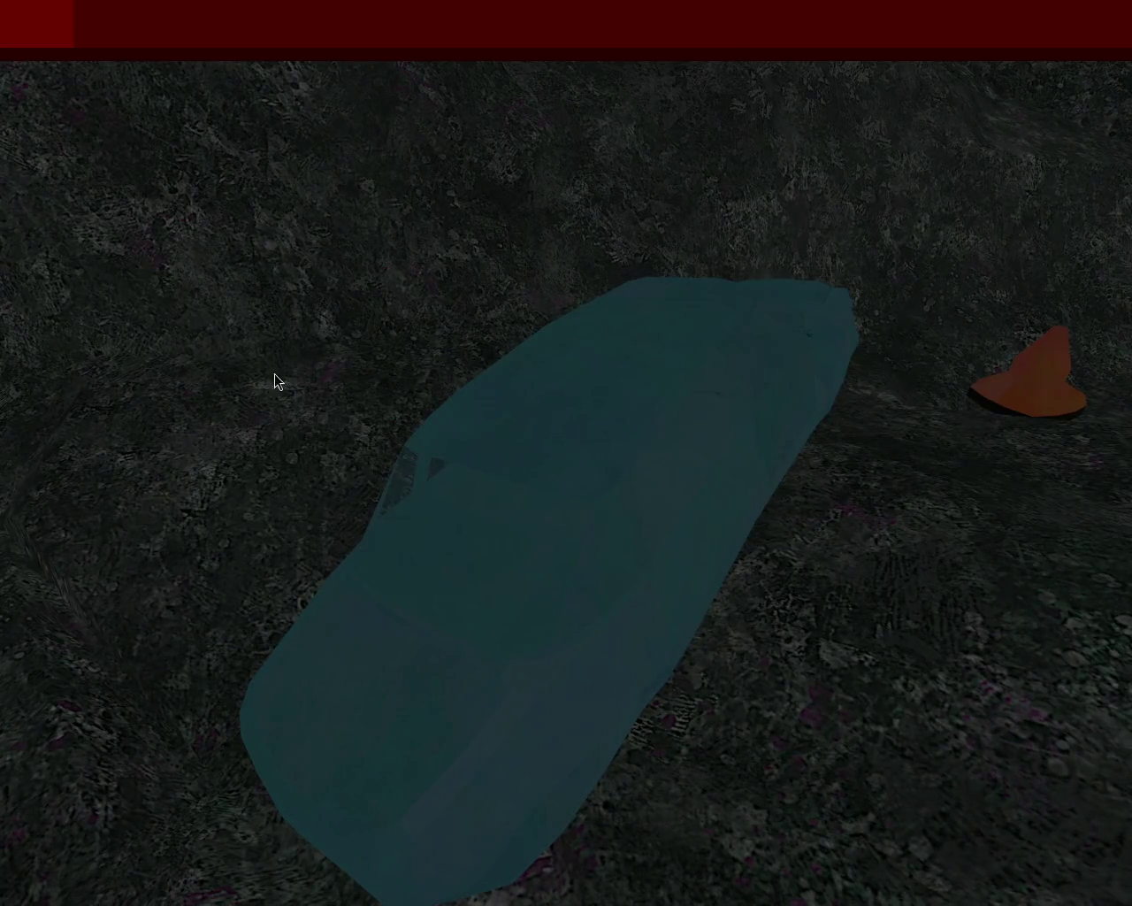
- Drive forward until the teal lake appears in its rocky hollow
key(Up)
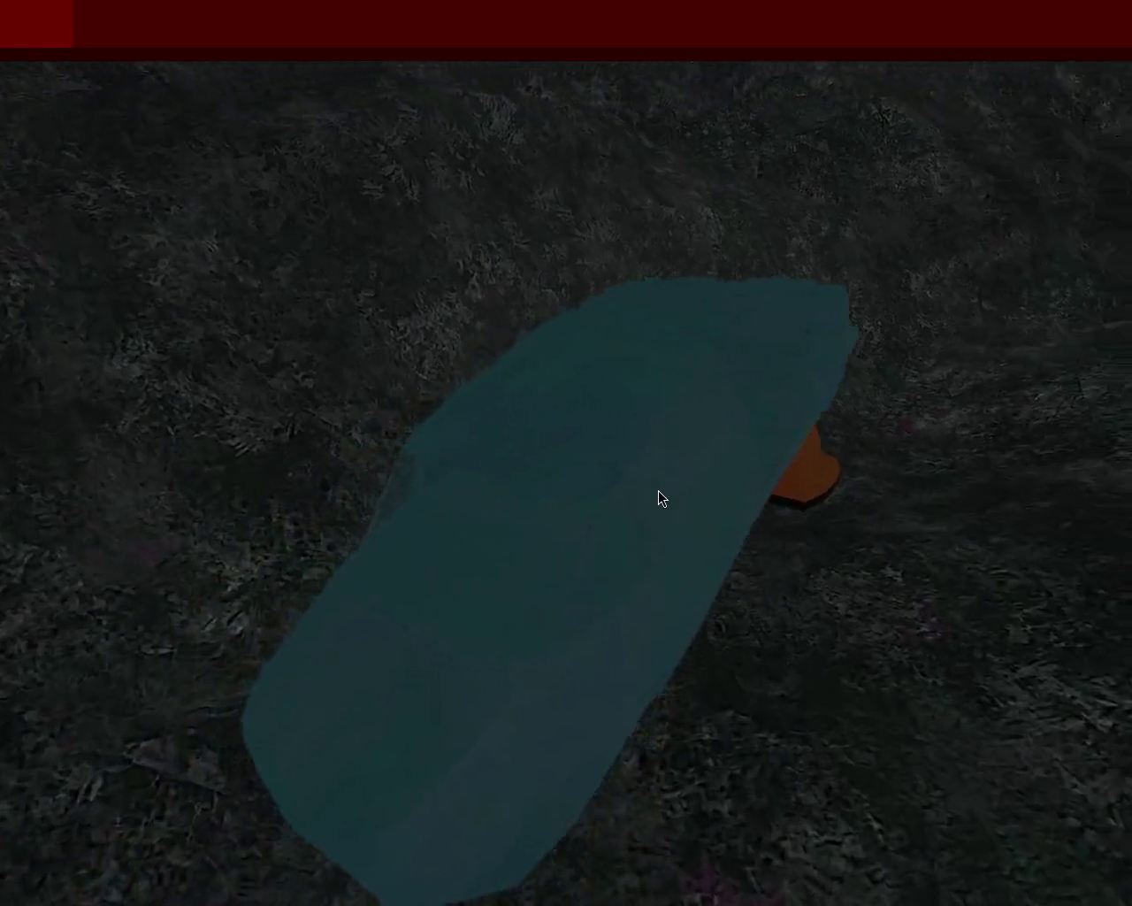